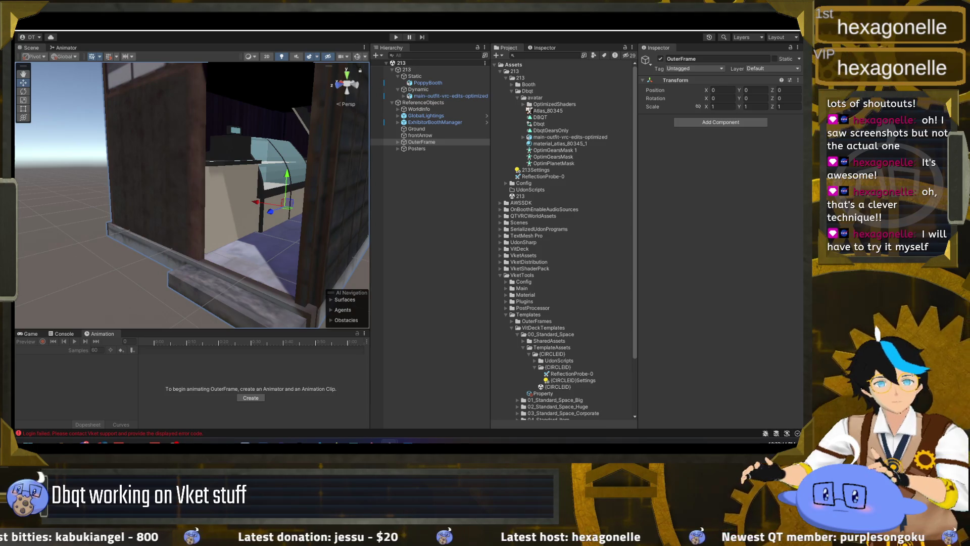
Read the Refresh Auth Error and Failed to login messages in the Console
left_click(254, 31)
left_click(259, 37)
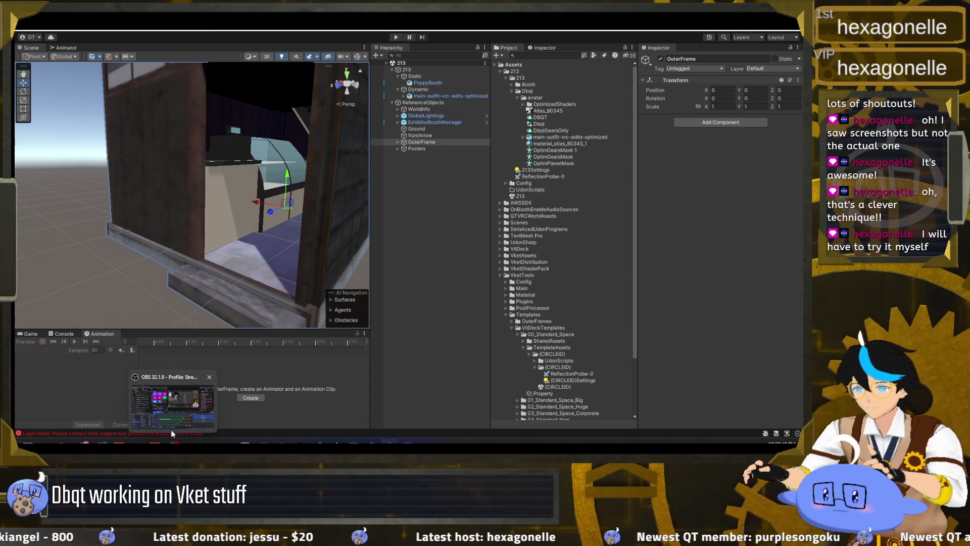
left_click(186, 433)
left_click(100, 379)
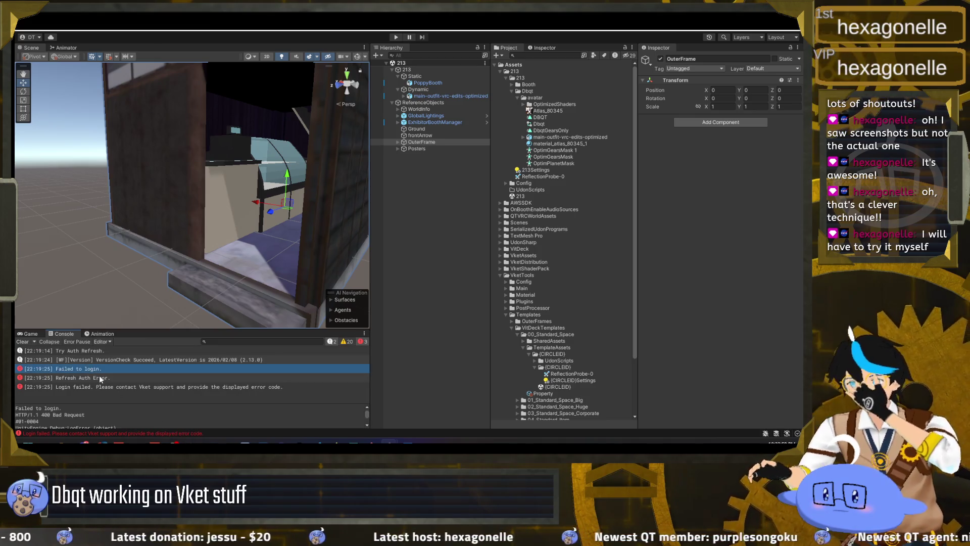
left_click(104, 369)
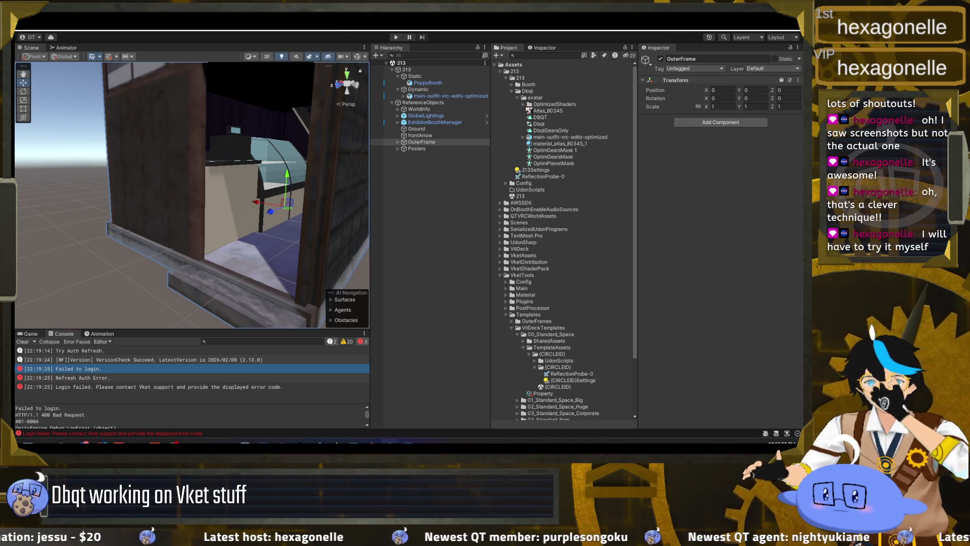
Clear all Console messages and deselect the OuterFrame object
left_click(253, 28)
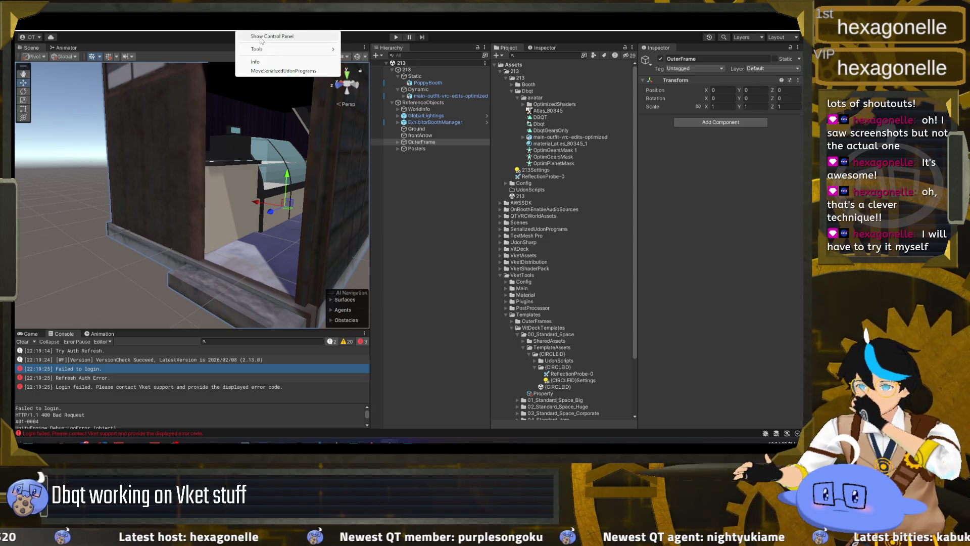
left_click(23, 342)
left_click(258, 31)
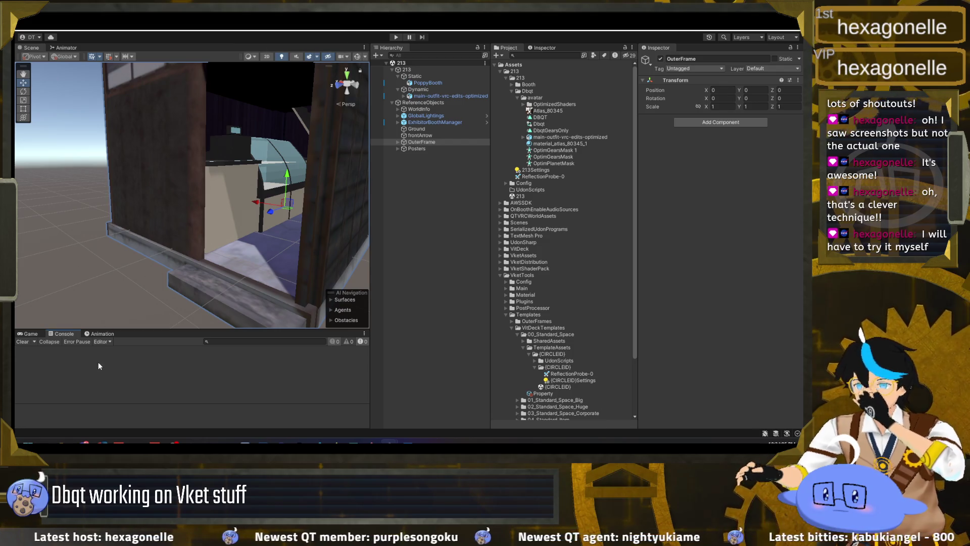
left_click(435, 261)
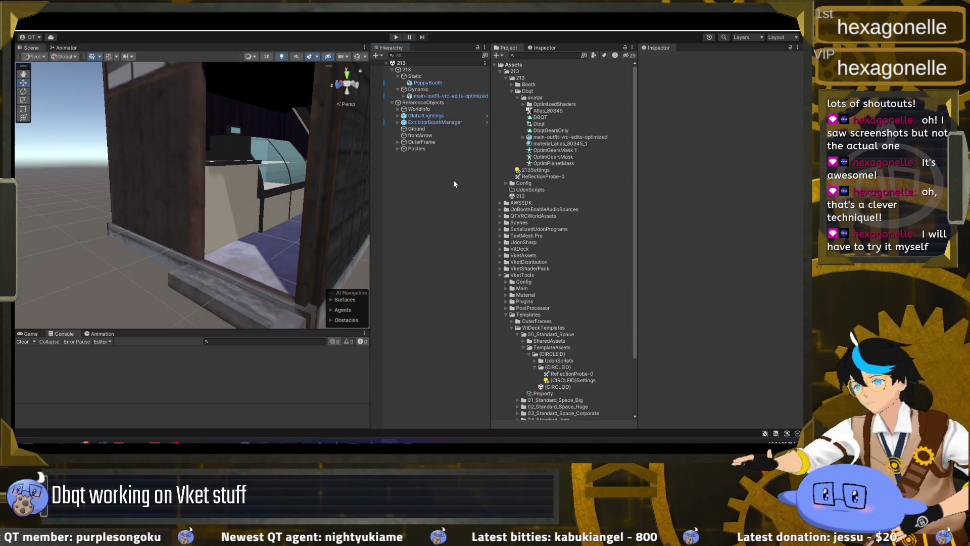
Collapse the nested 213, 213, Templates and VketTools folders in the Project panel
left_click(506, 77)
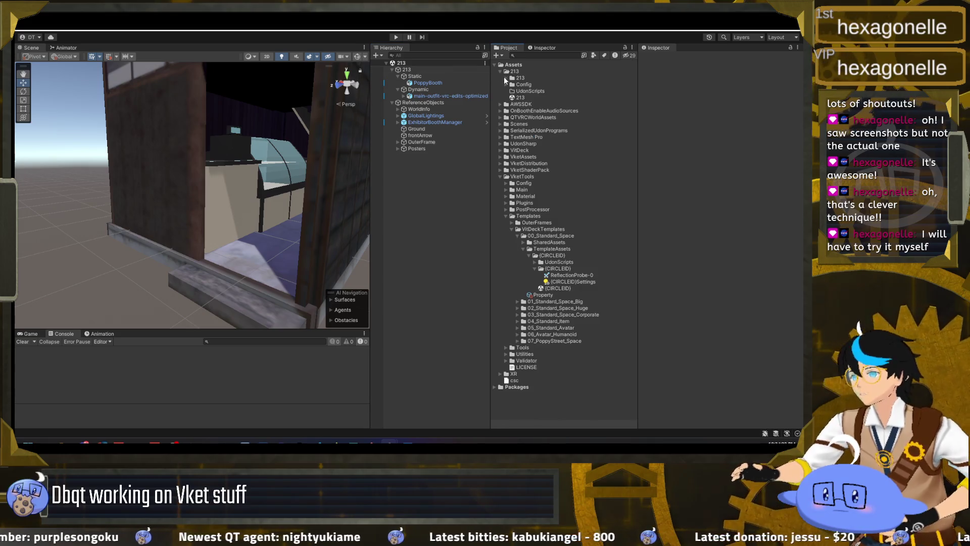
left_click(500, 71)
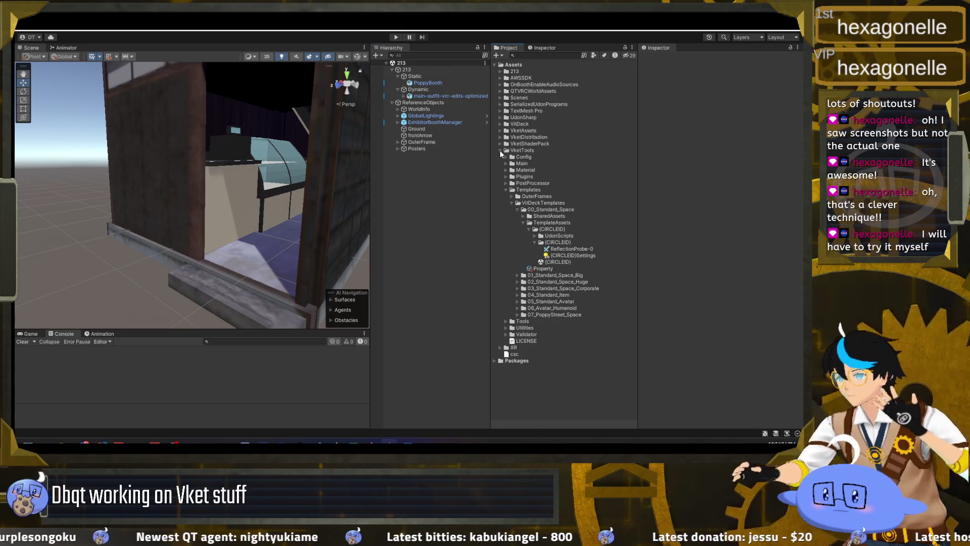
left_click(500, 150)
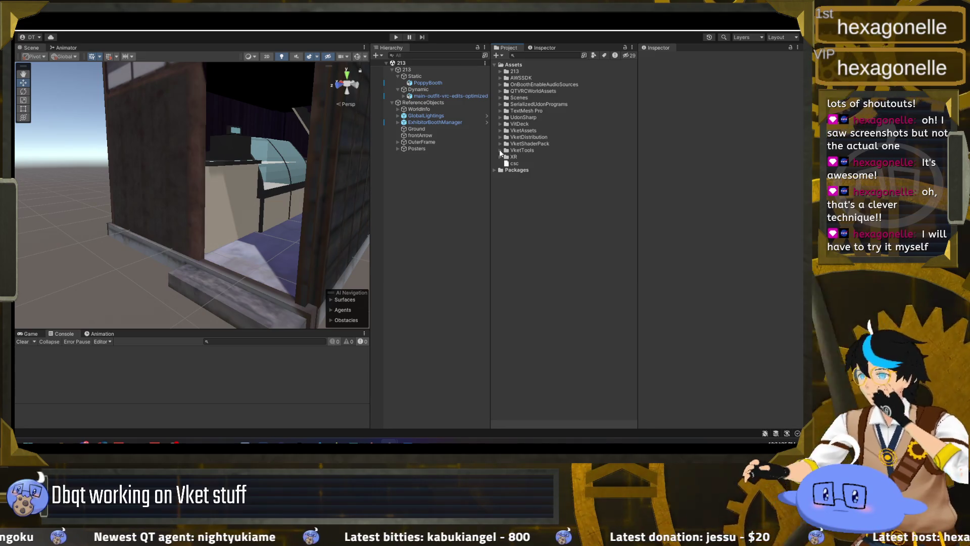
left_click(500, 150)
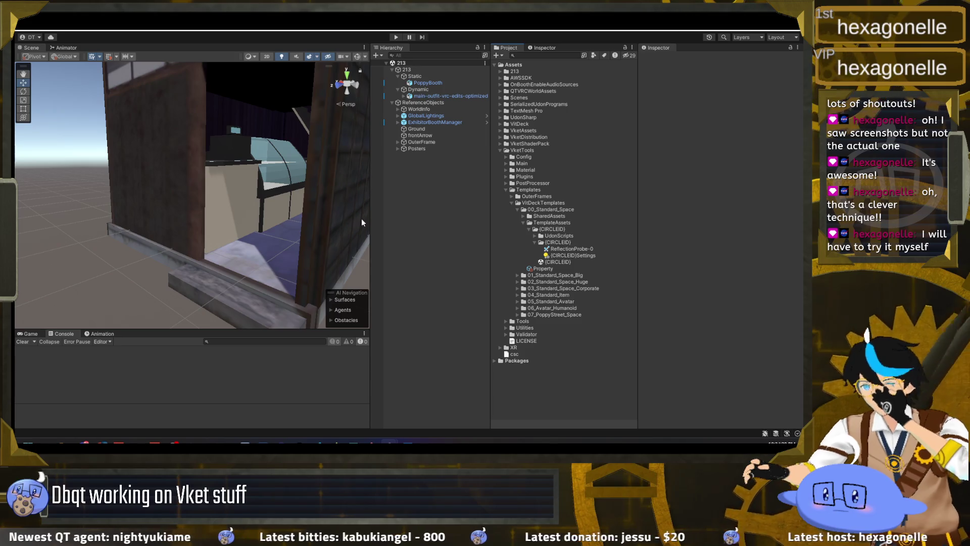
left_click(506, 189)
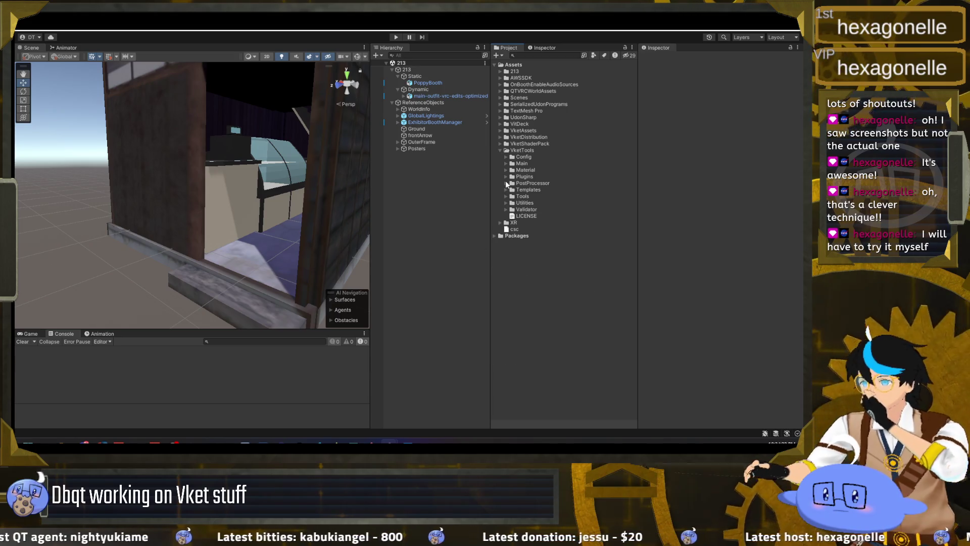
left_click(500, 150)
Select VitDeck through VketTools, check the AWSSDK and SerializedUdonPrograms folders, then clear the selection
left_click(495, 146)
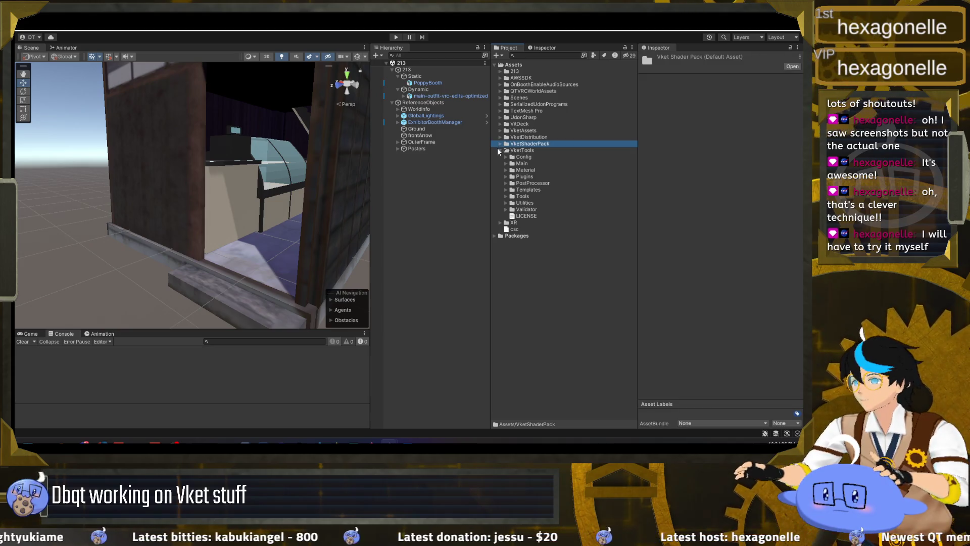
left_click(519, 124)
left_click(523, 152, "shift")
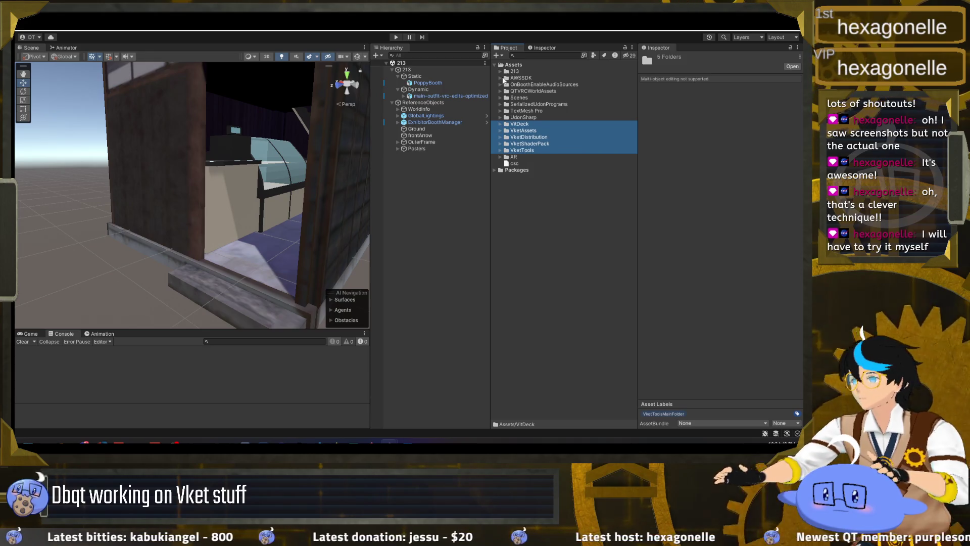
left_click(500, 78)
left_click(500, 78)
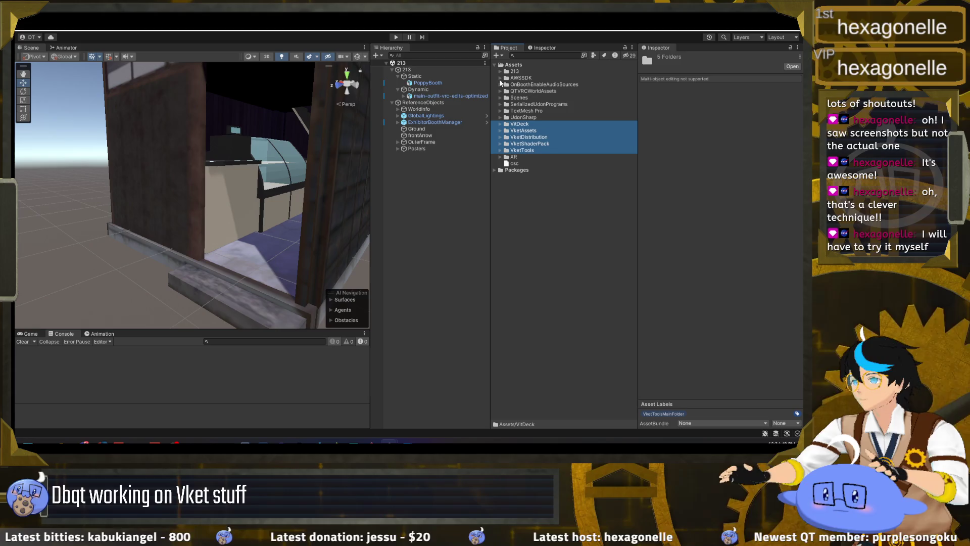
left_click(499, 102)
left_click(499, 103)
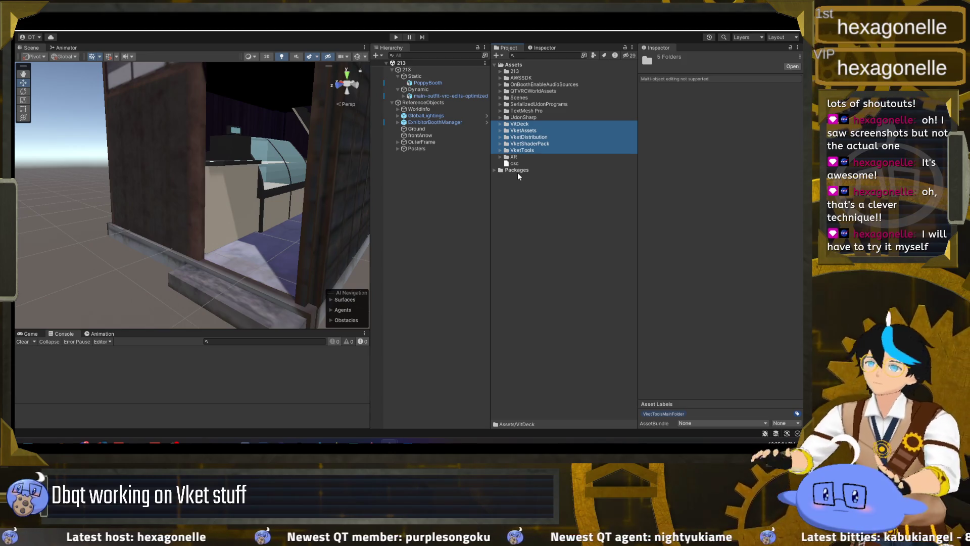
left_click(431, 158)
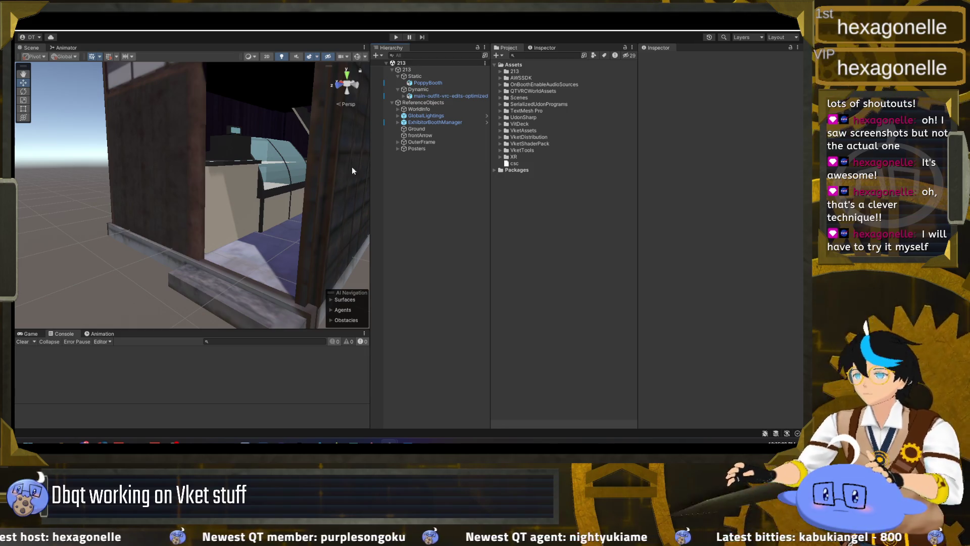
Hide the OuterFrame house by unticking its active checkbox
scroll(289, 174, "down", 5)
scroll(287, 176, "up", 4)
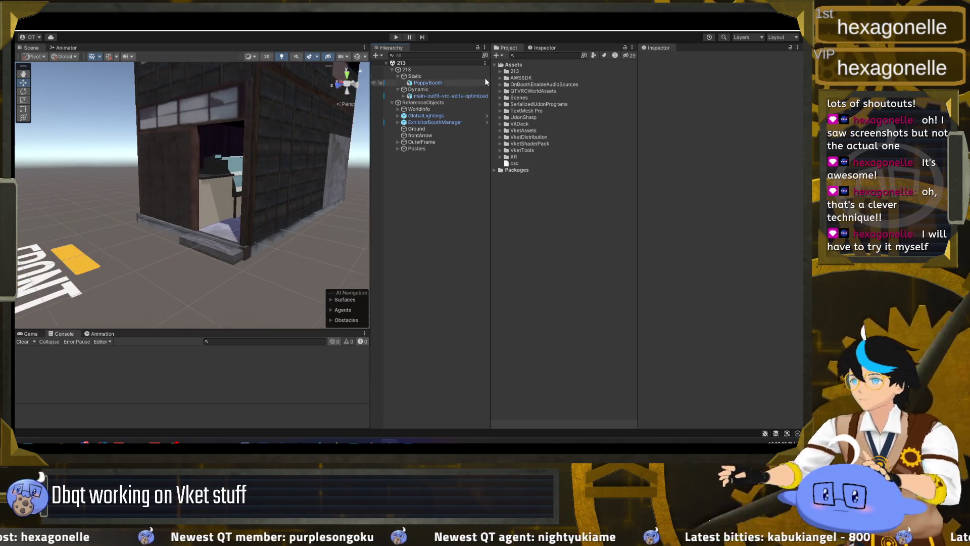
left_click(406, 142)
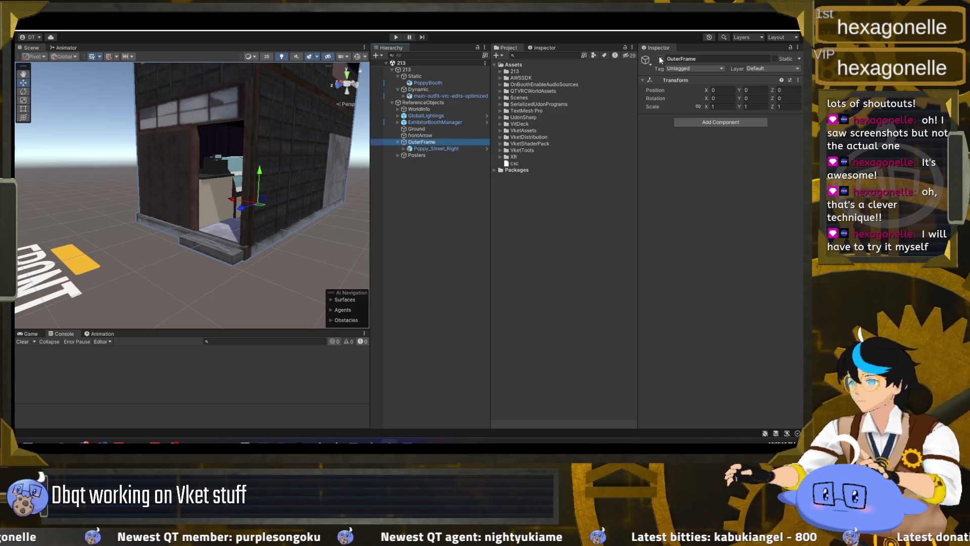
left_click(660, 59)
left_click_drag(269, 159, 438, 129)
Look over the avatar's Body and Dynamic group, then select main-outfit-vrc-edits-optimized
left_click(477, 95)
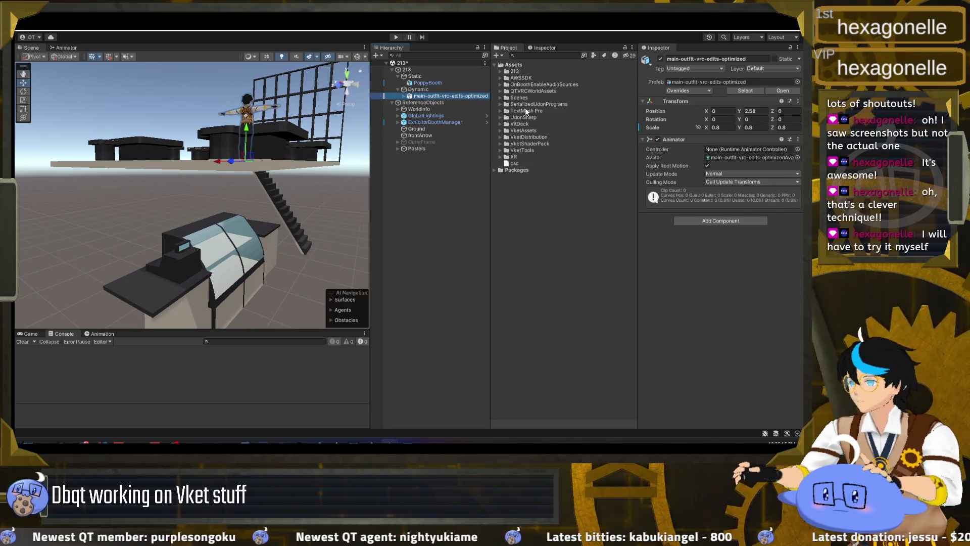
left_click(404, 96)
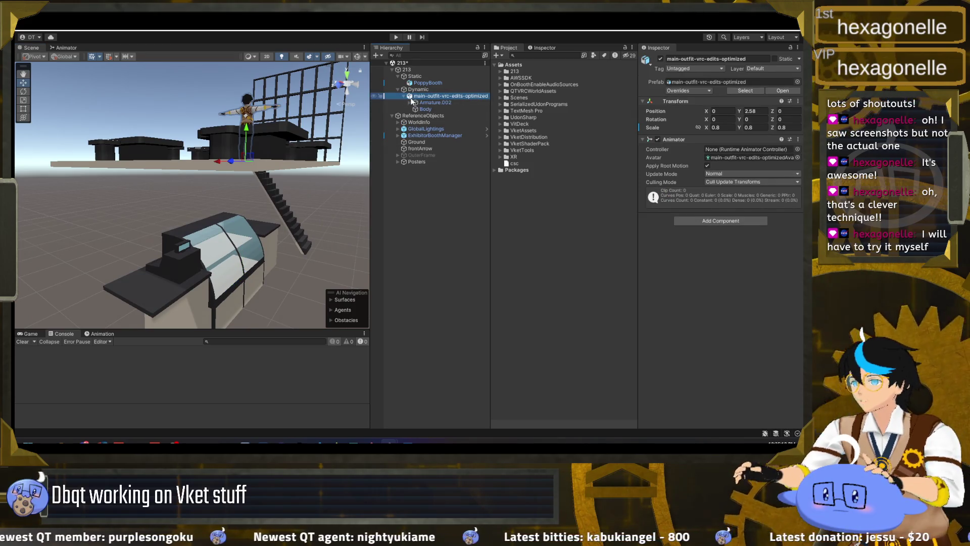
left_click(423, 110)
left_click(427, 90)
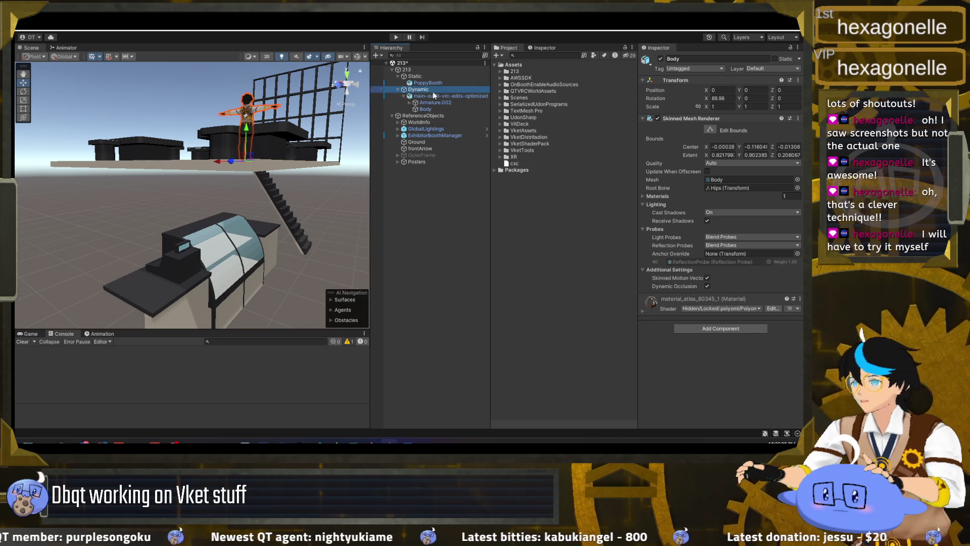
left_click_drag(306, 120, 73, 132)
left_click(459, 96)
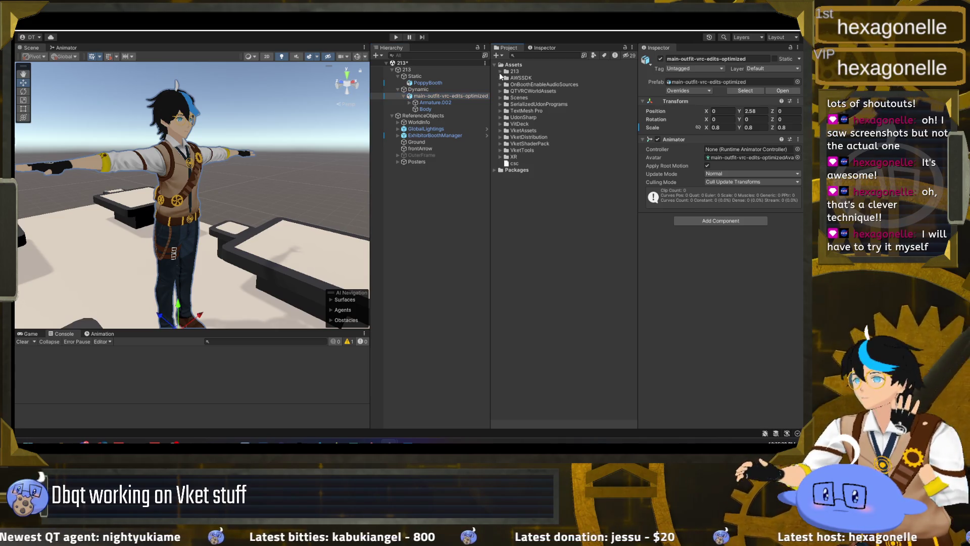
Assign the Dbqt controller from the 213/Dbqt/avatar folder to the avatar's Animator Controller
left_click(500, 71)
left_click(505, 78)
left_click(511, 91)
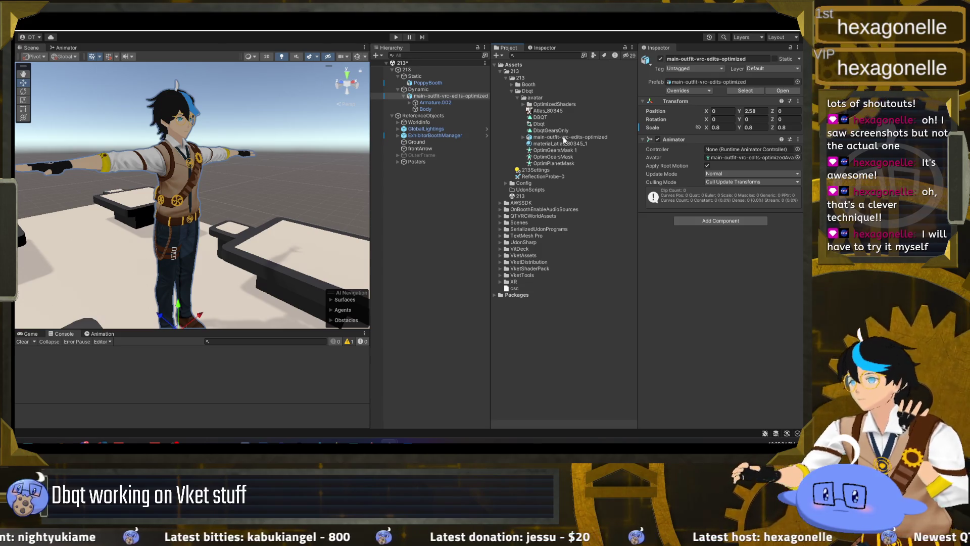
left_click_drag(538, 125, 729, 148)
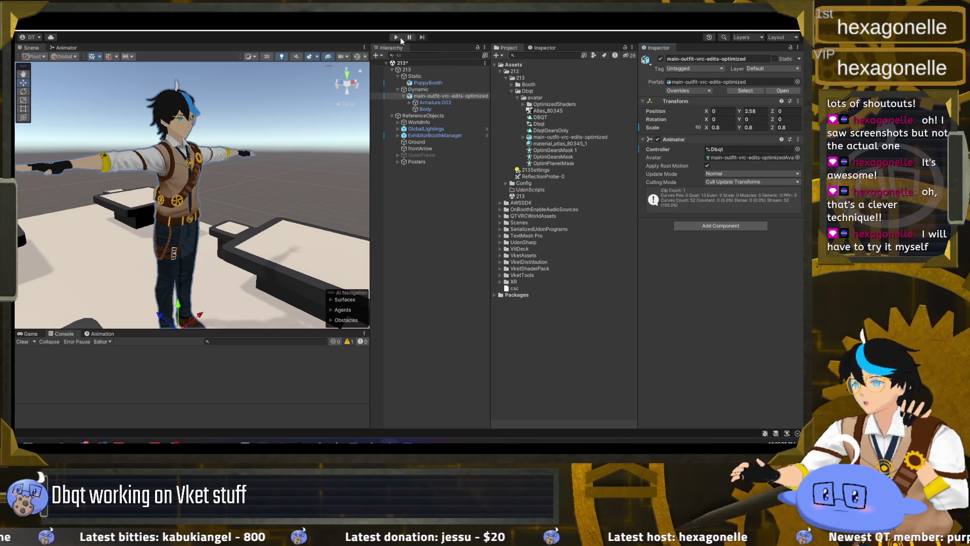
left_click(397, 37)
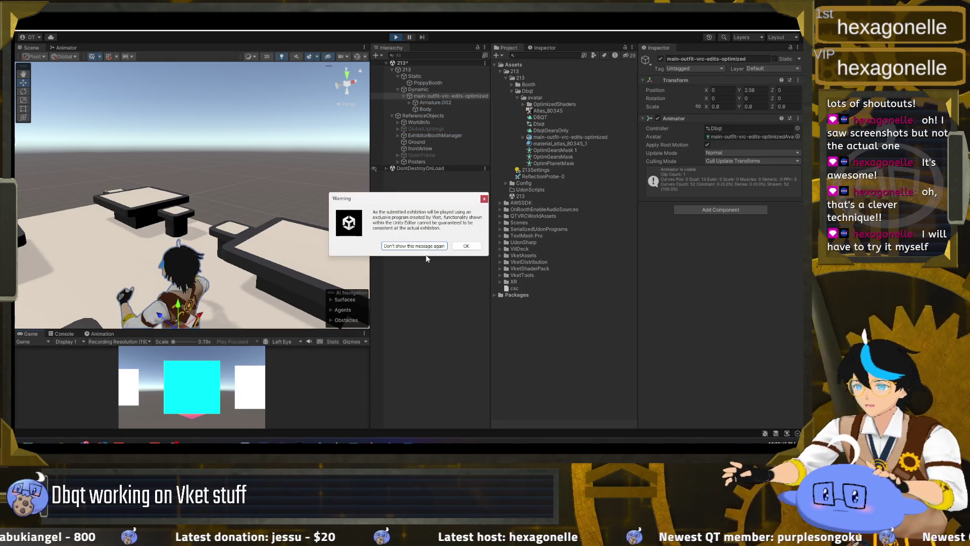
left_click(466, 246)
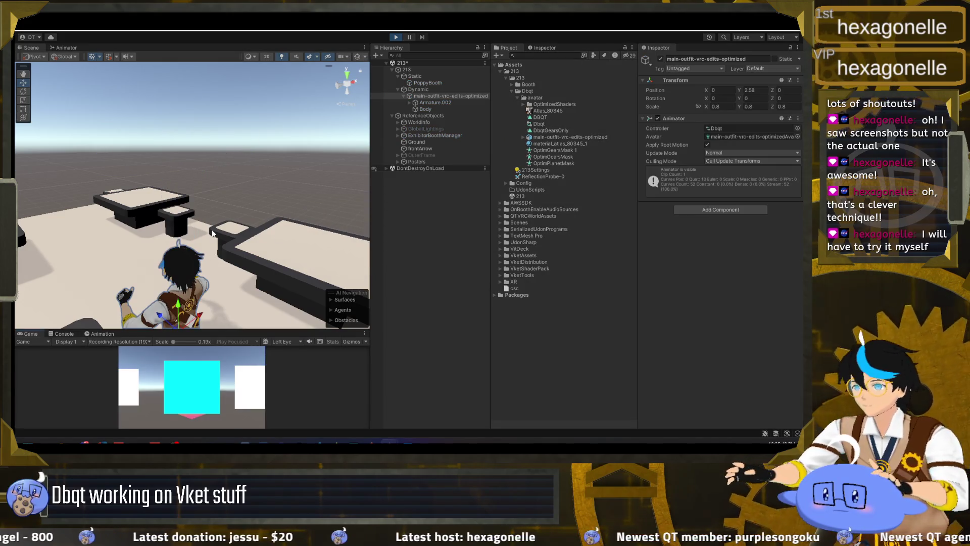
mouse_move(200, 234)
left_mouse_down()
mouse_move(399, 236)
mouse_move(384, 80)
left_mouse_up()
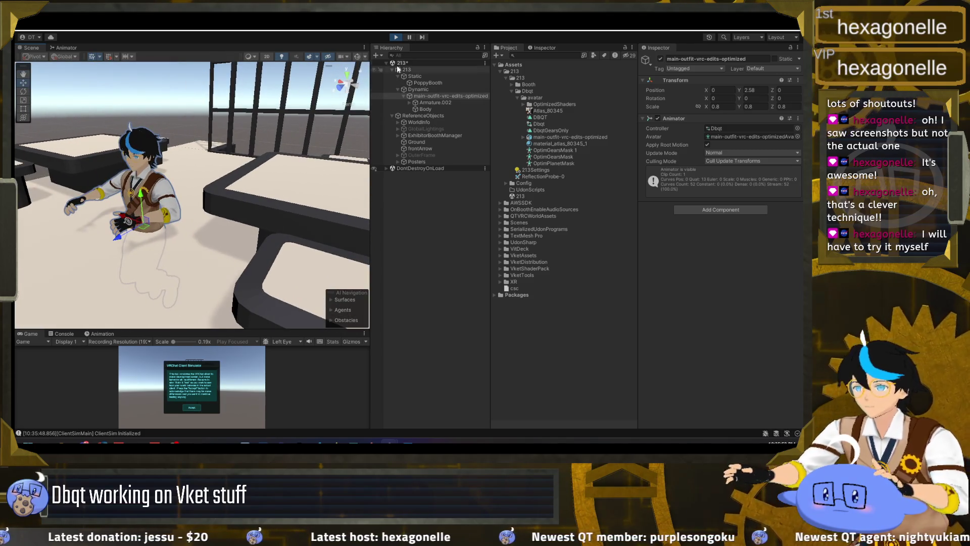
left_click(396, 37)
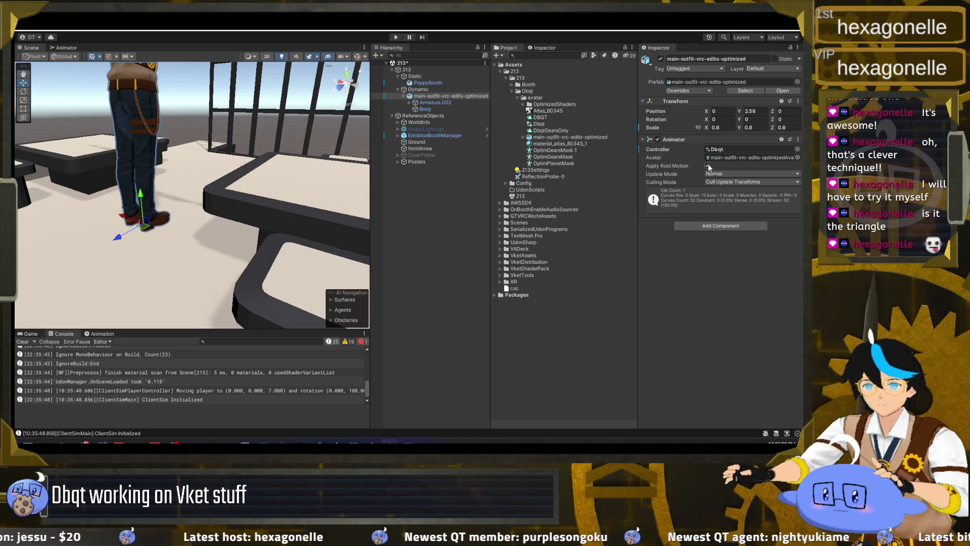
left_click(733, 158)
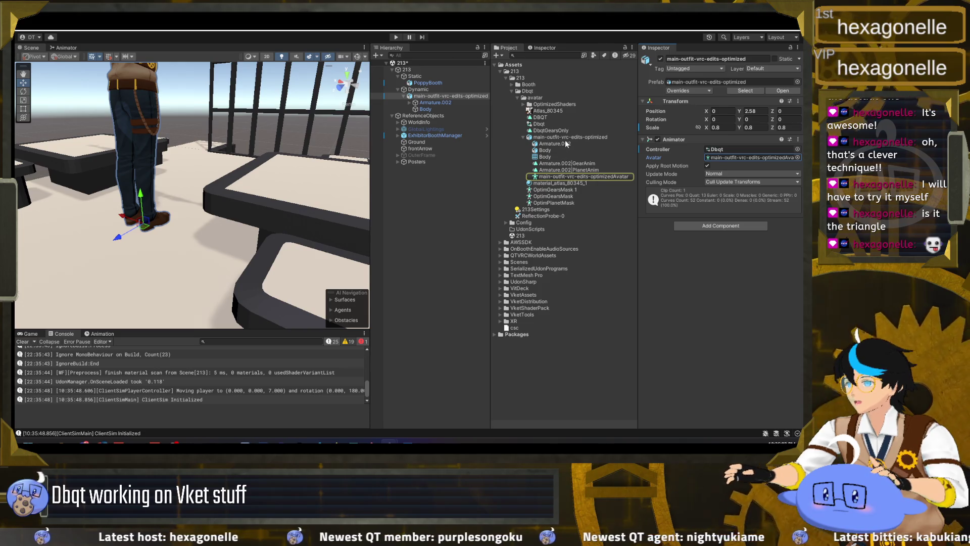
Preview the DBQT clip, panning and orbiting the character, then reselect main-outfit-vrc-edits-optimized
left_click(565, 170)
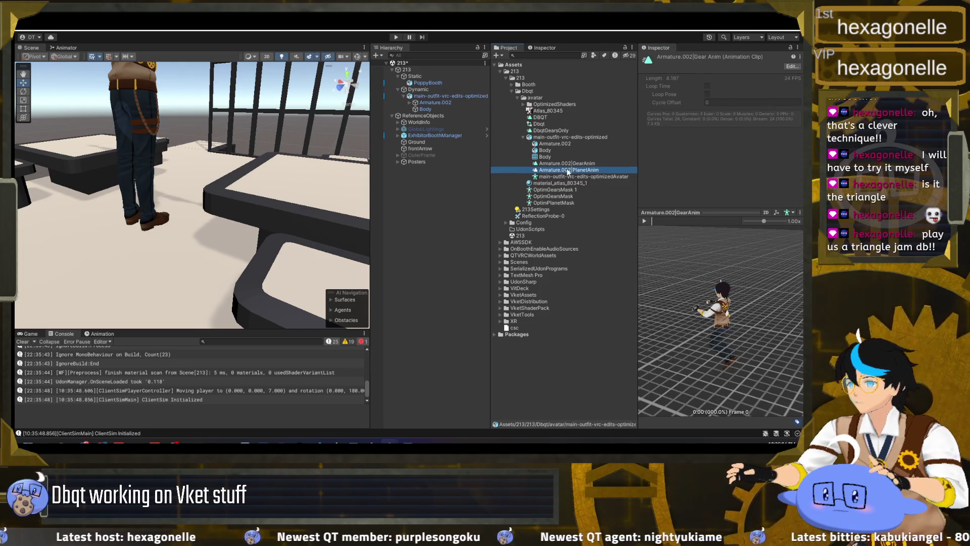
left_click(544, 131)
left_click(541, 124)
left_click(543, 117)
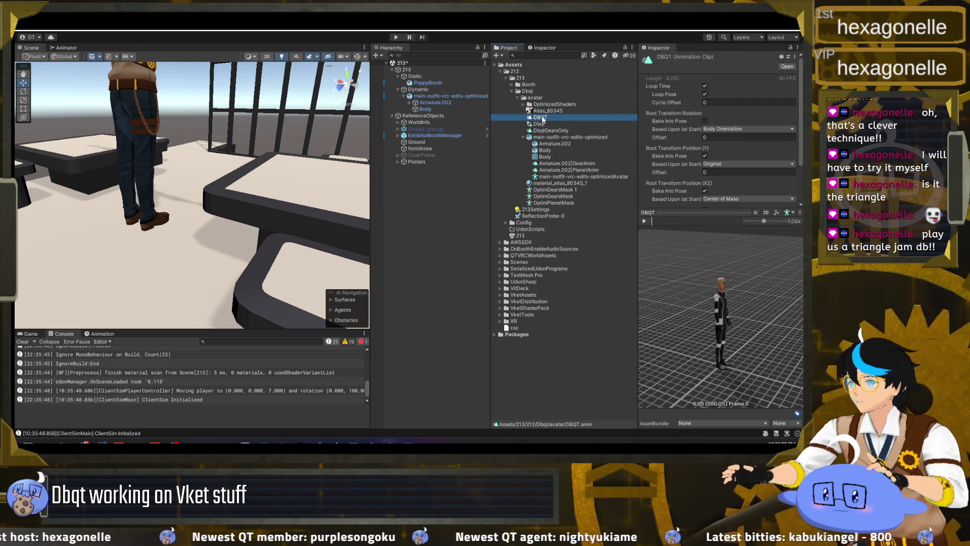
left_click(644, 221)
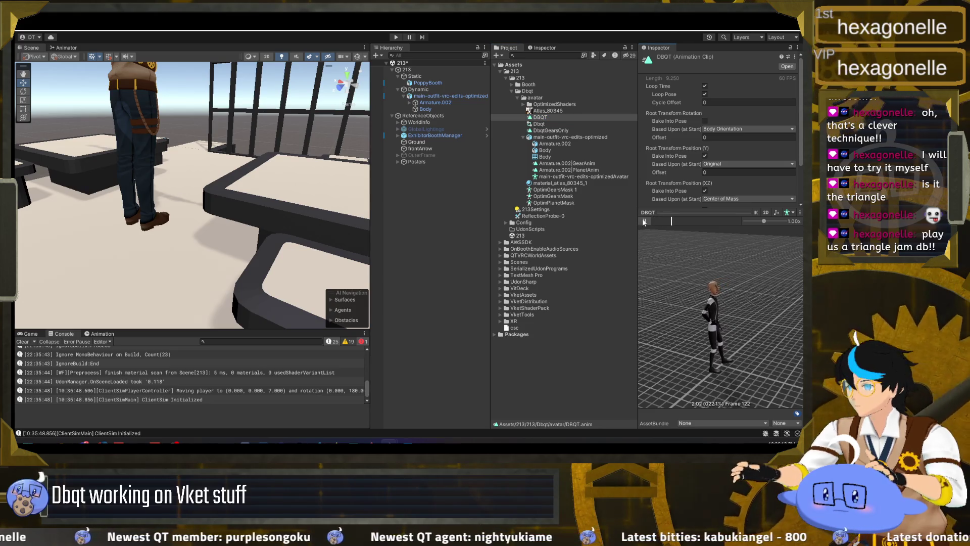
left_click_drag(713, 304, 687, 316)
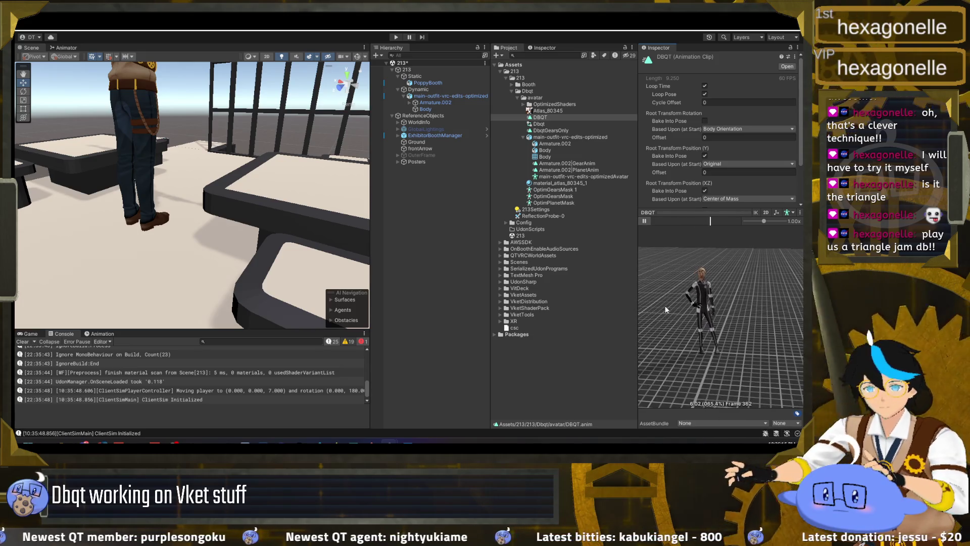
left_click_drag(708, 323, 700, 313)
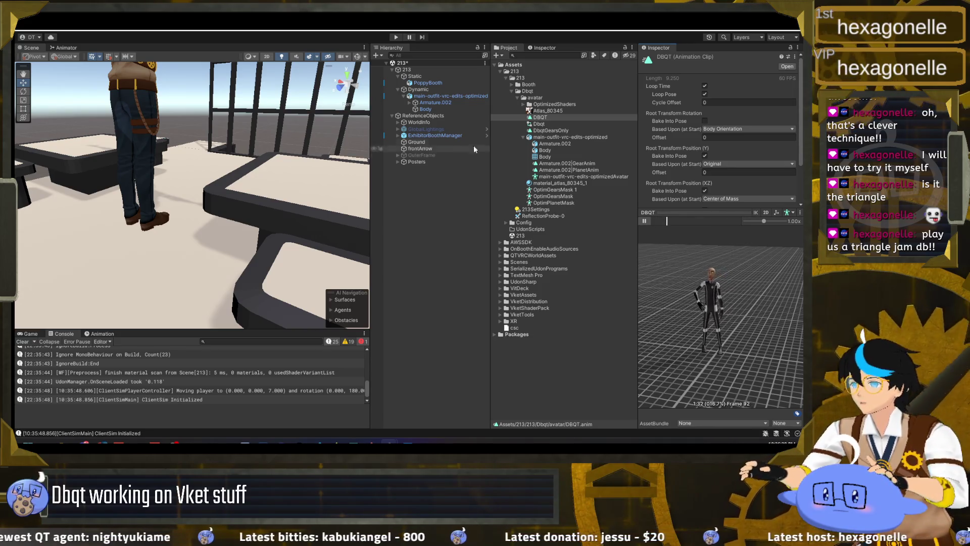
left_click(439, 97)
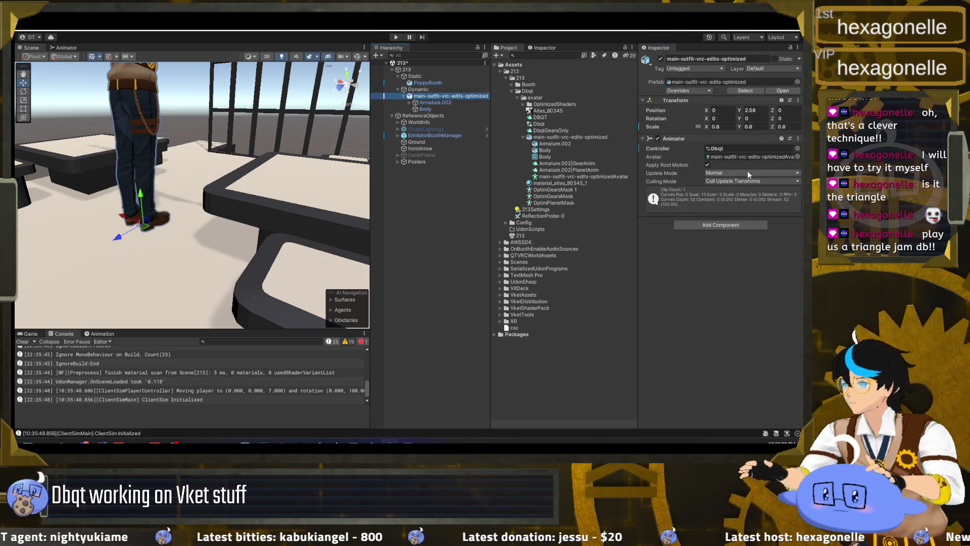
Open the Dbqt controller's state graph and look through its Base and Gears layers
left_click(726, 149)
double_click(539, 124)
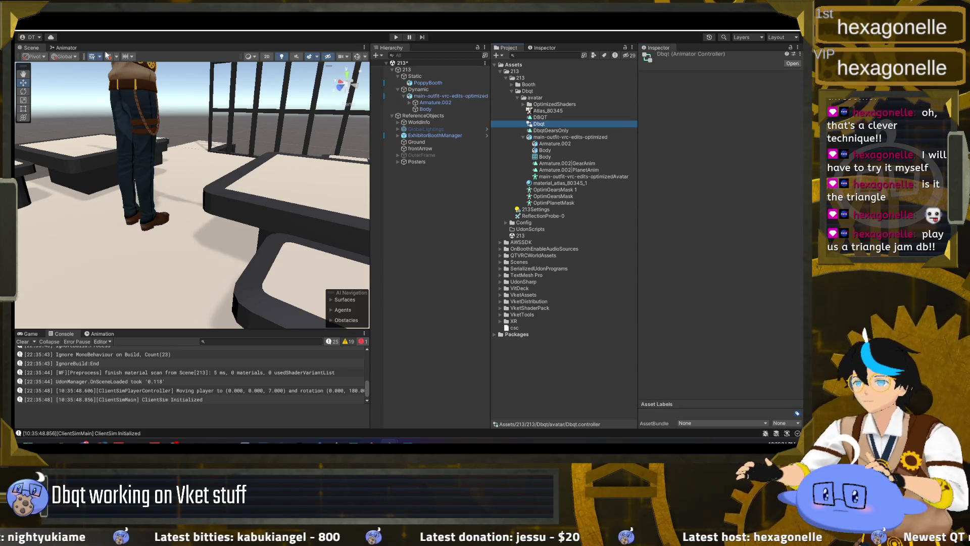
left_click(317, 84)
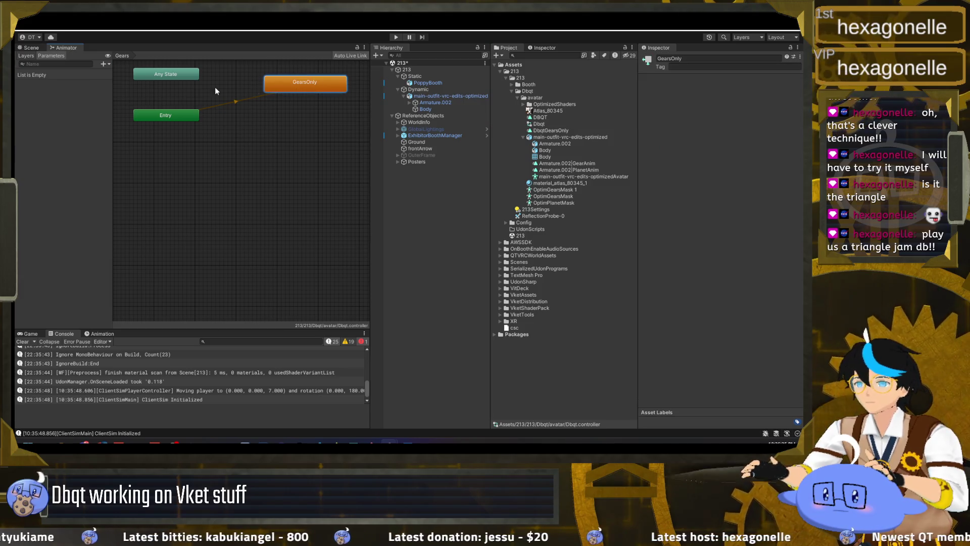
left_click(25, 55)
left_click(61, 76)
left_click(51, 93)
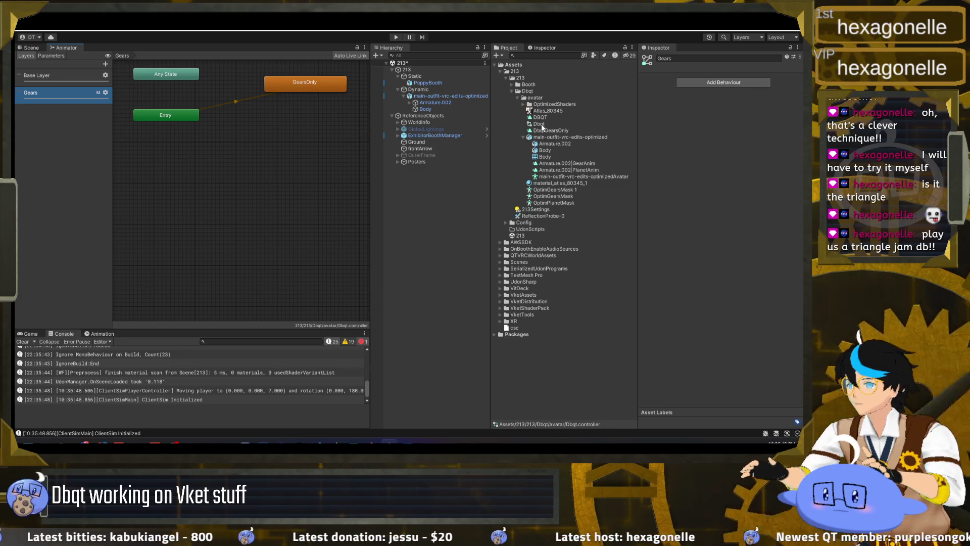
Add the DBQT clip as a new state on the Base Layer
left_click(541, 125)
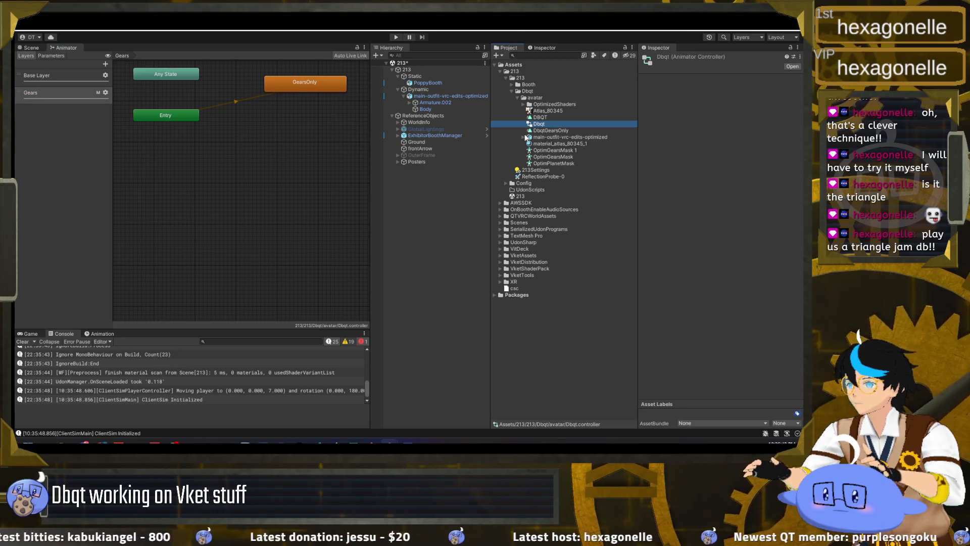
left_click(540, 118)
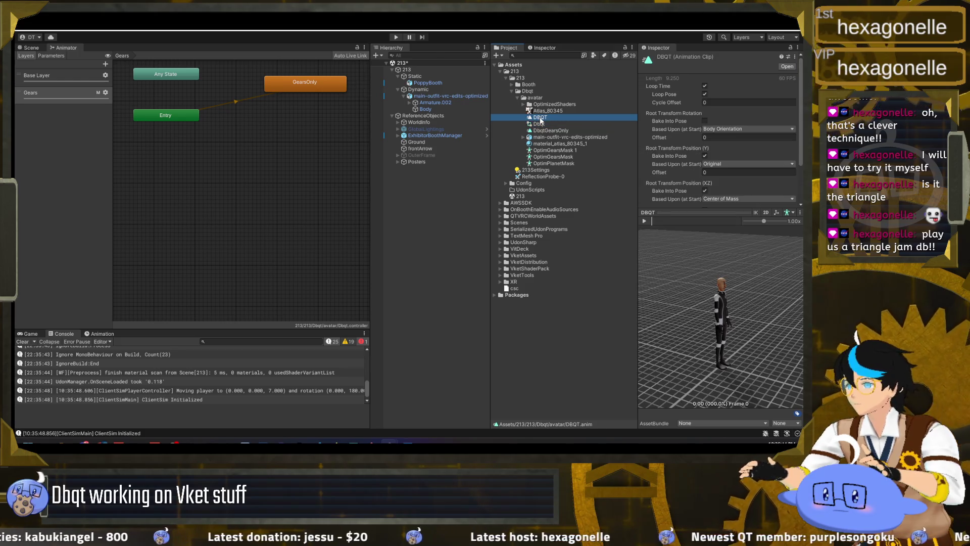
left_click(242, 113)
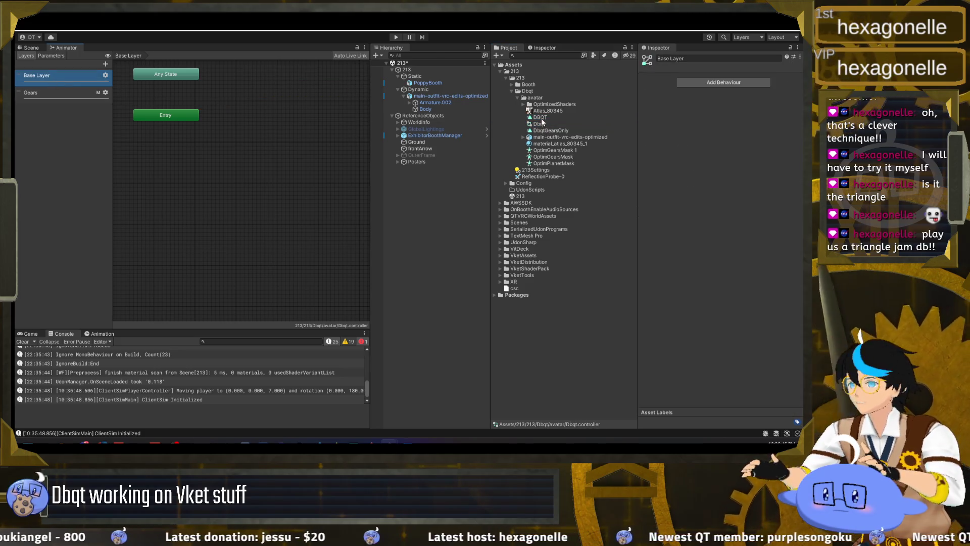
left_click_drag(241, 114, 298, 117)
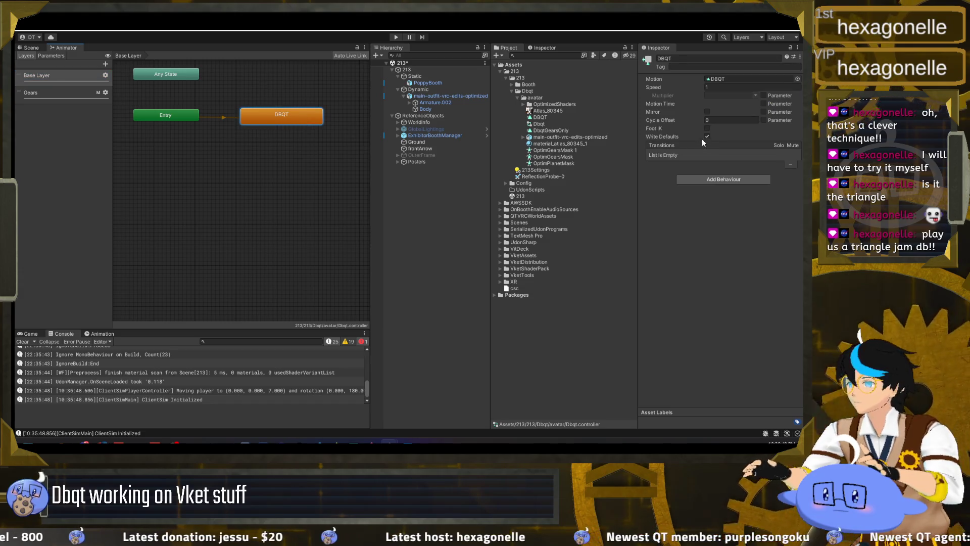
Enable Write Defaults on the new DBQT state, then start play mode to test it
left_click(64, 96)
left_click(323, 90)
left_click(40, 74)
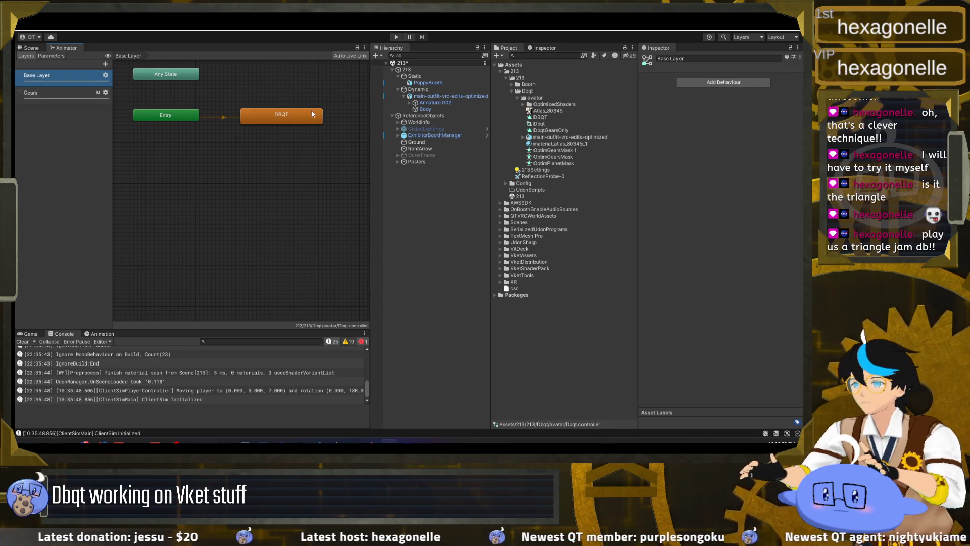
left_click(310, 113)
left_click(707, 137)
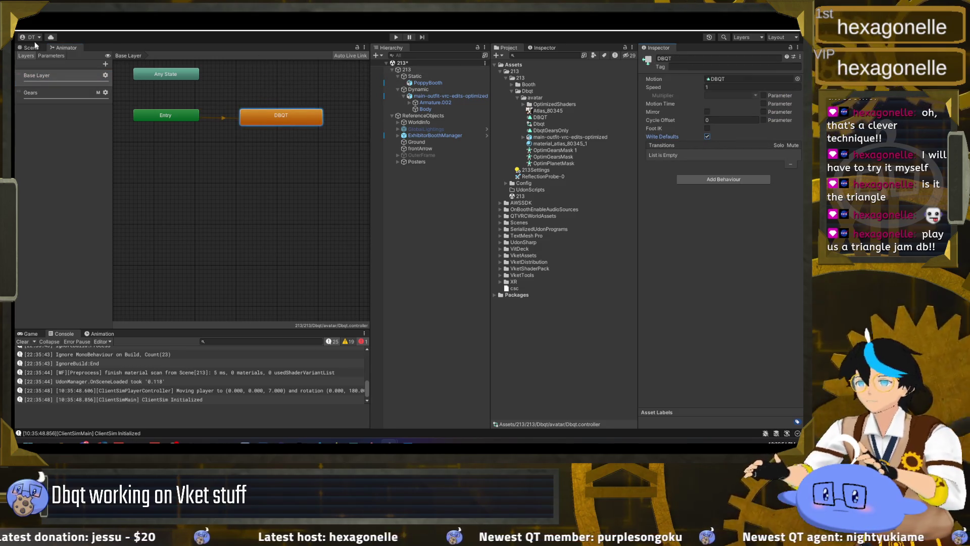
left_click(34, 47)
left_click(397, 37)
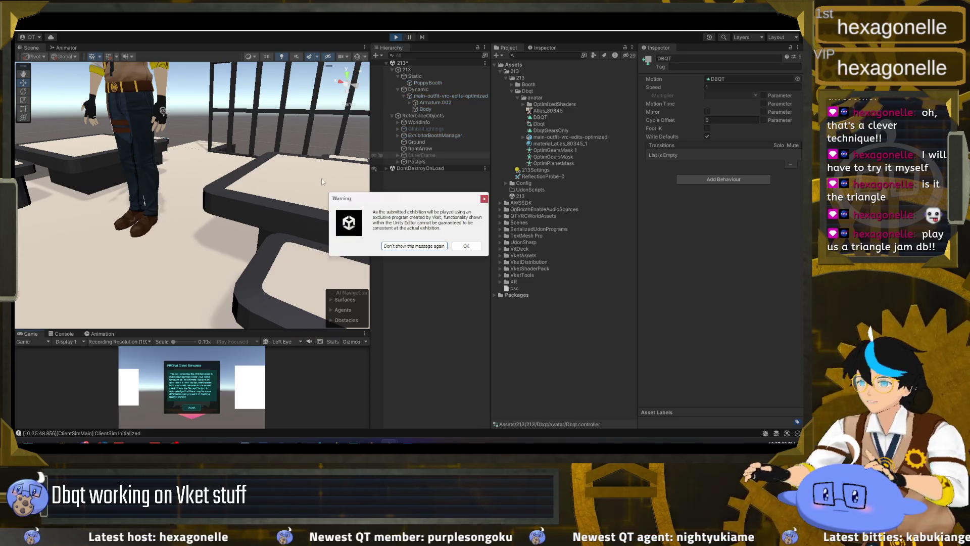
Check the animated avatar between the tables in the Scene view, then stop play mode
mouse_move(186, 225)
left_mouse_down()
mouse_move(262, 214)
mouse_move(245, 211)
left_mouse_up()
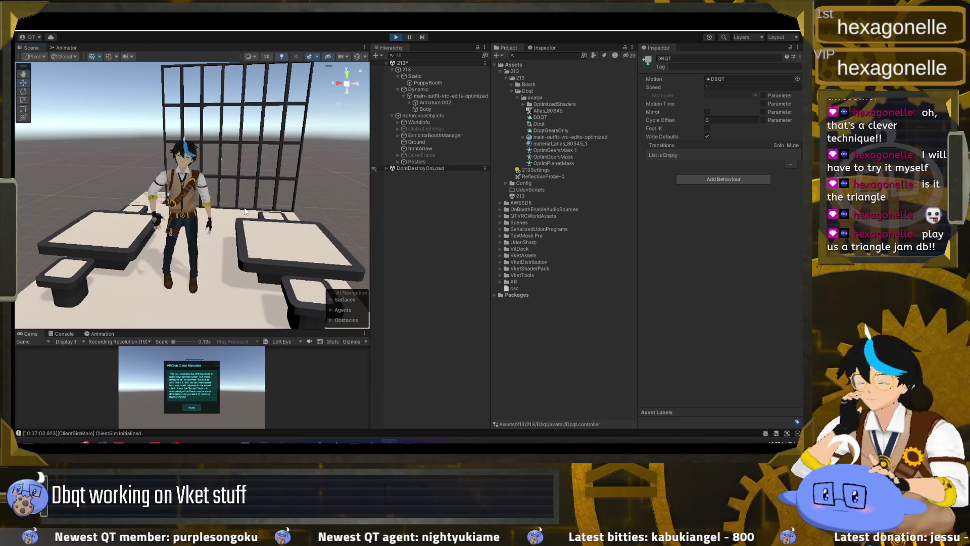
left_click(394, 37)
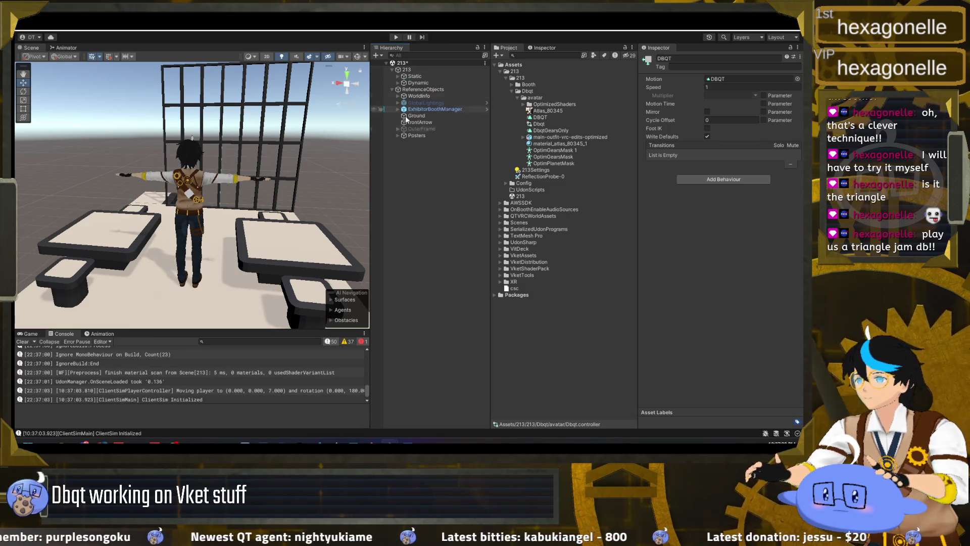
Inspect the avatar's material_atlas_80345_1 material and its model import settings
left_click(398, 83)
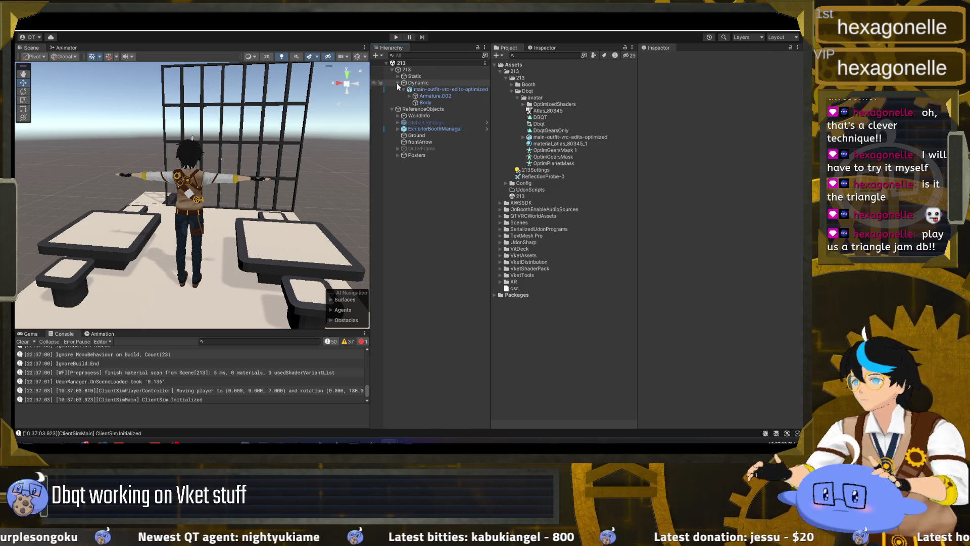
left_click(551, 143)
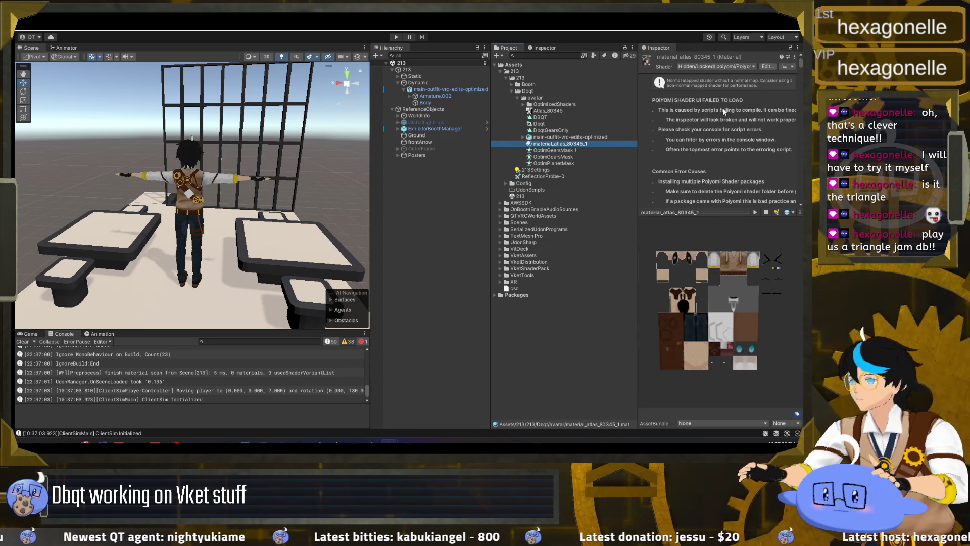
scroll(721, 111, "down", 5)
scroll(715, 134, "down", 2)
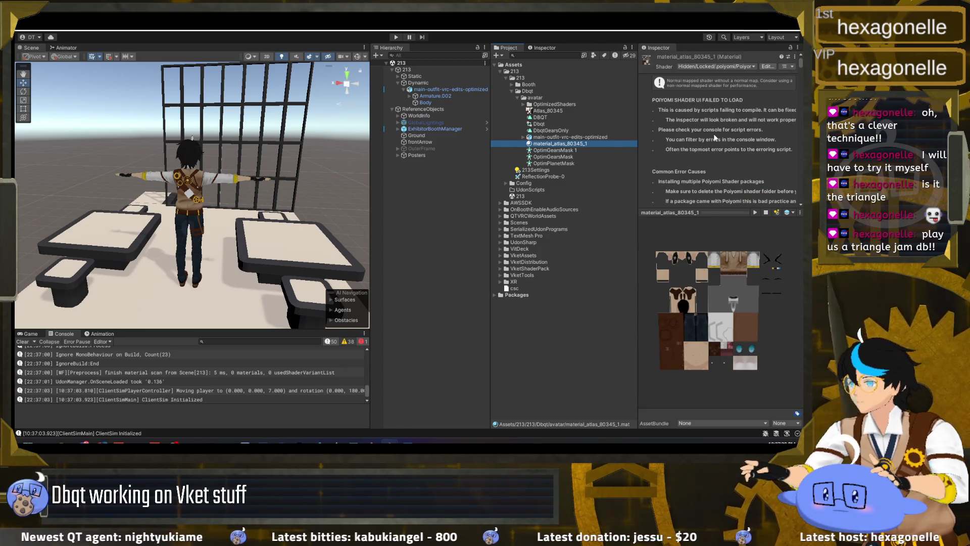
scroll(708, 138, "up", 4)
scroll(707, 147, "up", 3)
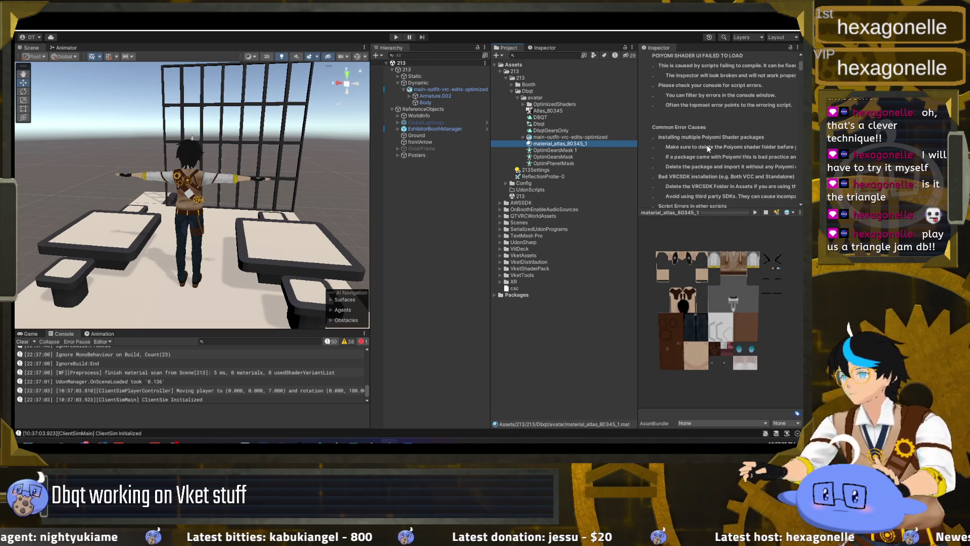
left_click(574, 137)
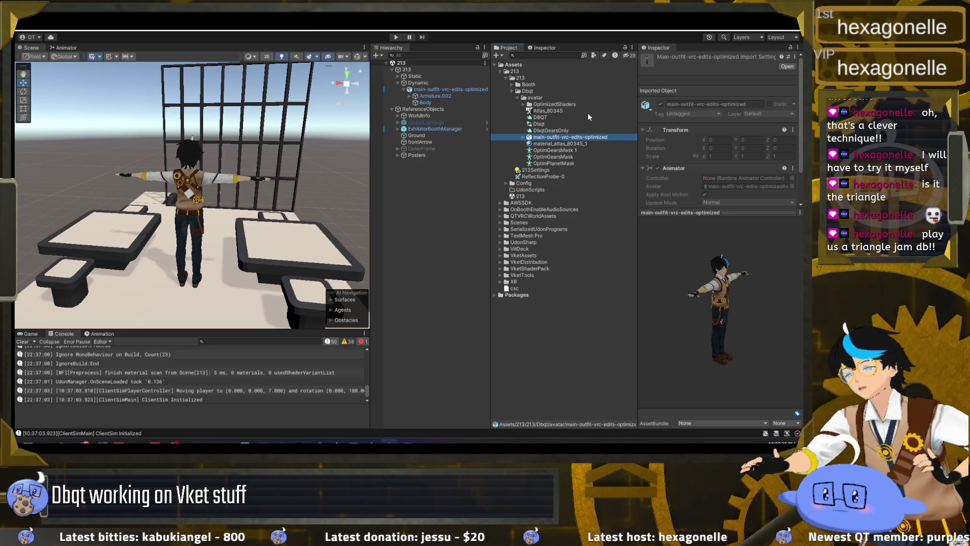
Collapse the Dbqt folder, clear the selection and empty the Console
left_click(512, 91)
left_click(400, 205)
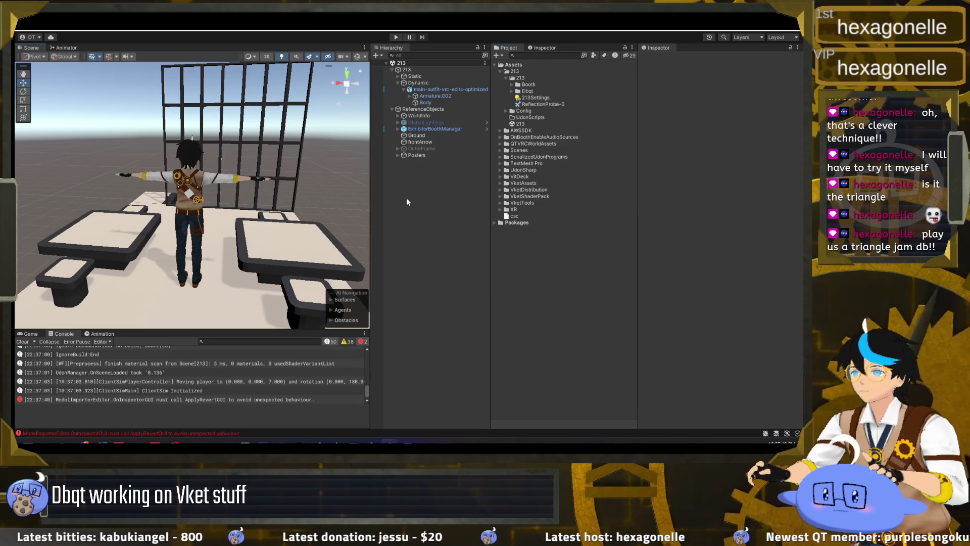
left_click(22, 341)
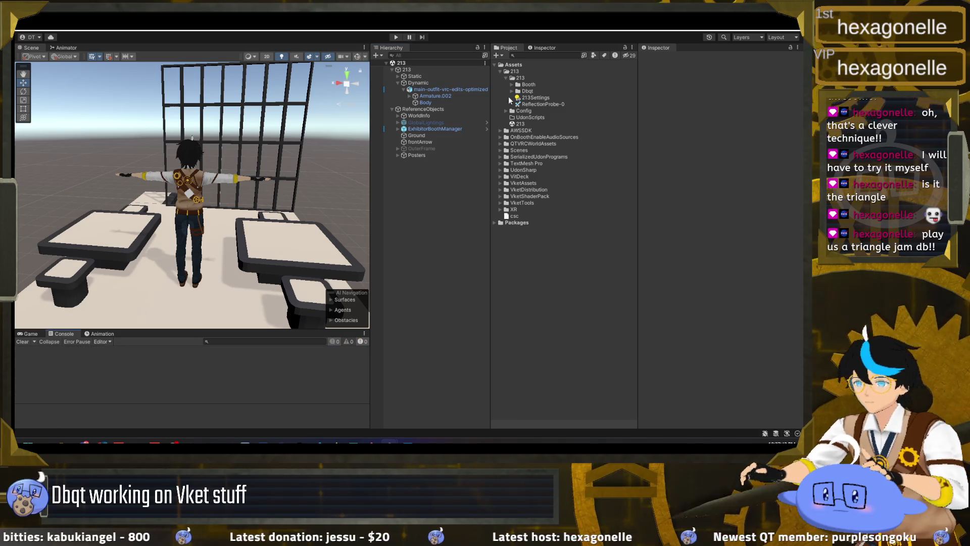
Collapse Dynamic, orbit to the glass counter and staircase, and expand the Booth folder
left_click(397, 82)
left_click_drag(205, 178, 808, 188)
mouse_move(77, 184)
left_mouse_down()
mouse_move(130, 212)
mouse_move(182, 217)
mouse_move(47, 168)
left_mouse_up()
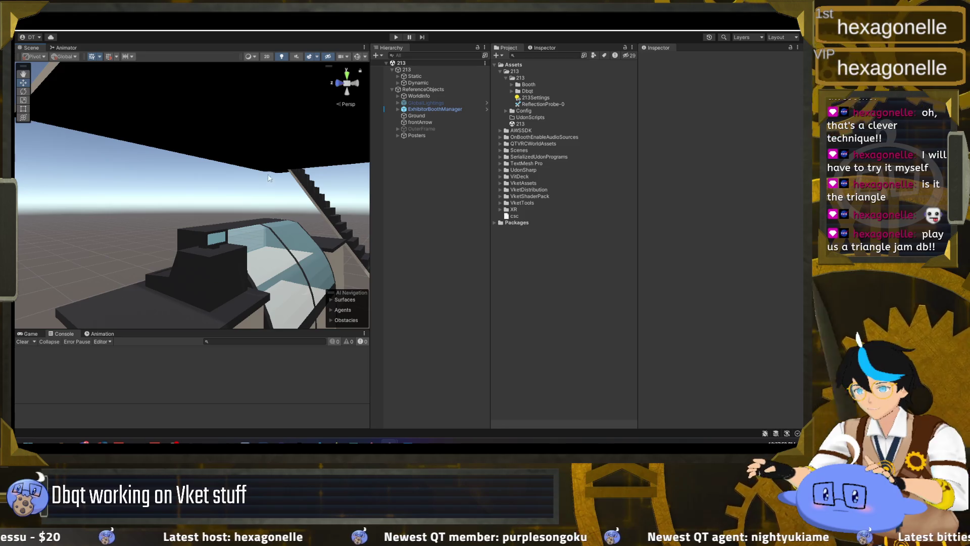
mouse_move(189, 263)
left_mouse_down()
mouse_move(197, 245)
mouse_move(170, 217)
left_mouse_up()
mouse_move(90, 228)
left_mouse_down()
mouse_move(231, 268)
mouse_move(180, 241)
left_mouse_up()
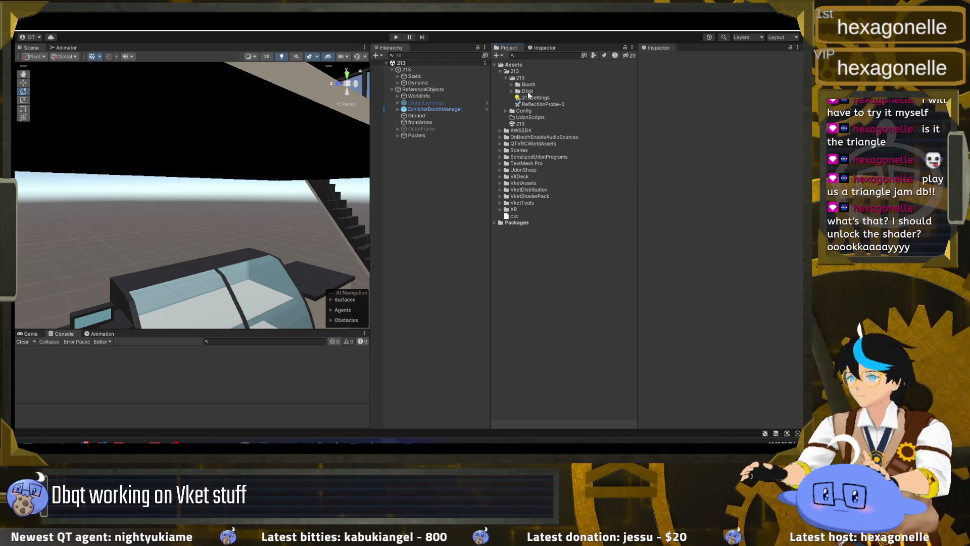
left_click(512, 85)
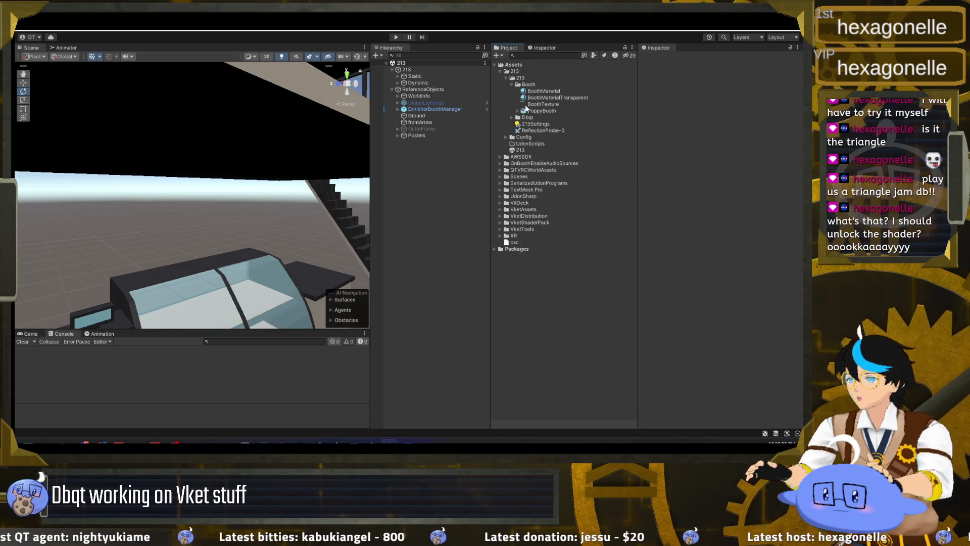
Check BoothTexture, then select the dbqtSocials texture in Dbqt/avatar
left_click(526, 104)
left_click(511, 84)
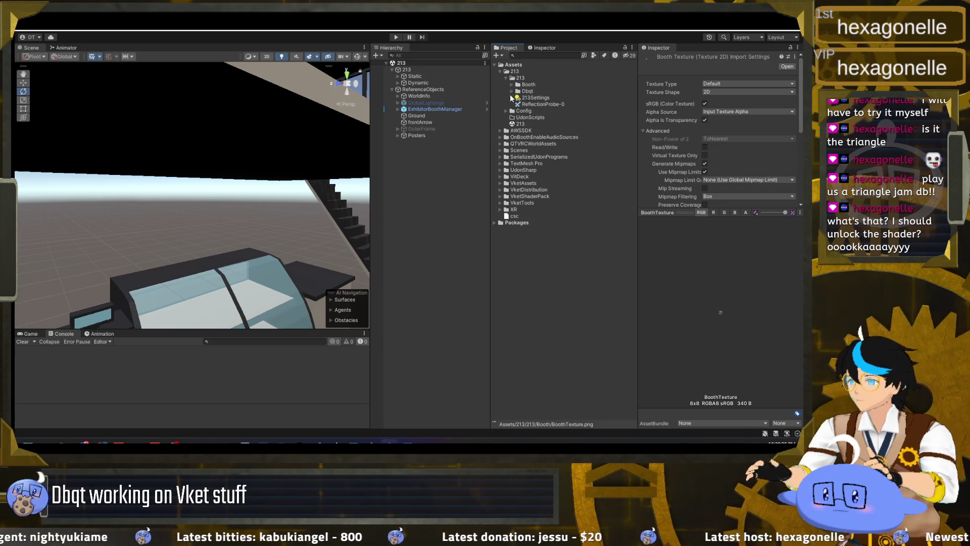
left_click(512, 91)
left_click(524, 97)
left_click(540, 170)
mouse_move(362, 204)
left_mouse_down()
mouse_move(274, 202)
mouse_move(369, 182)
left_mouse_up()
Change dbqtSocials' Alpha Source, set its Max Size to 1024, and apply
left_click(746, 111)
left_click(744, 132)
scroll(777, 180, "down", 5)
scroll(780, 194, "down", 2)
left_click(733, 158)
left_click(736, 213)
left_click(778, 204)
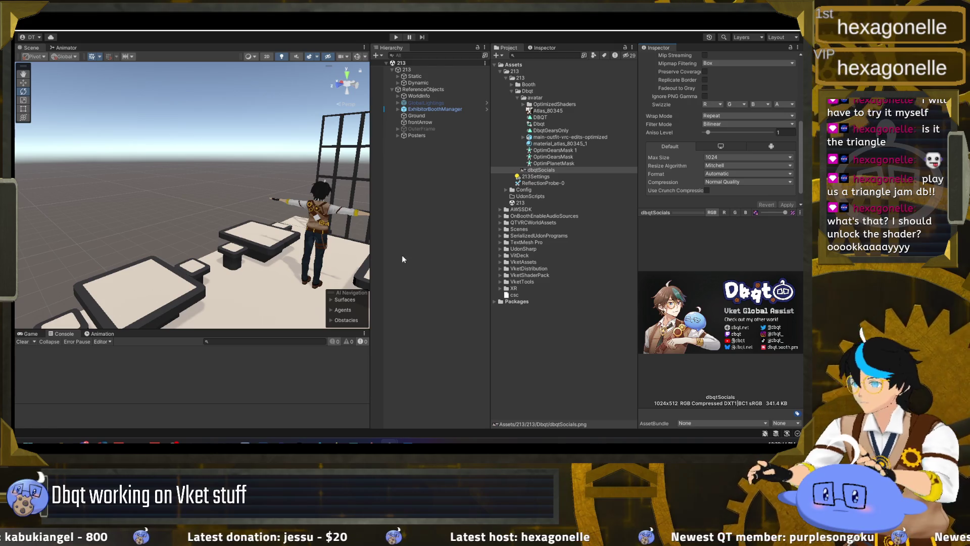
scroll(192, 197, "down", 5)
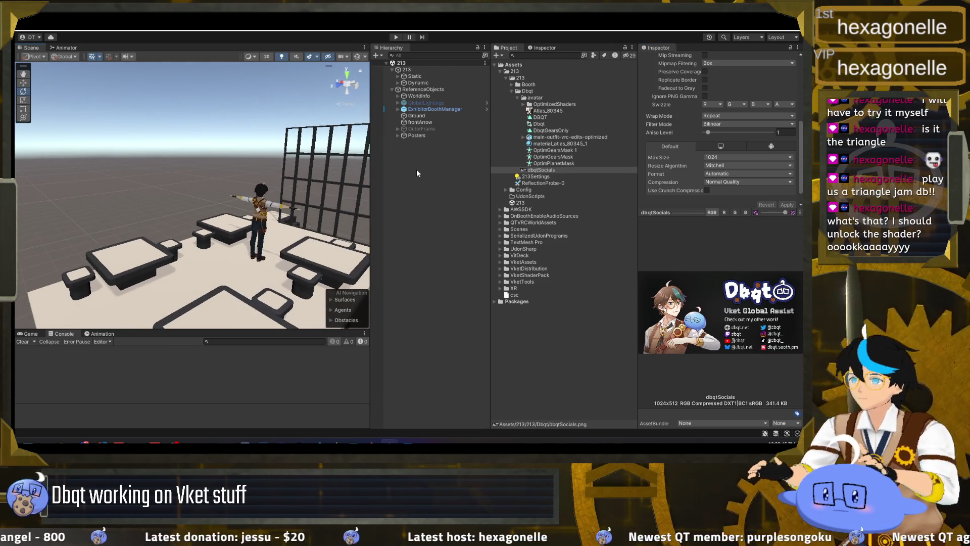
left_click(380, 55)
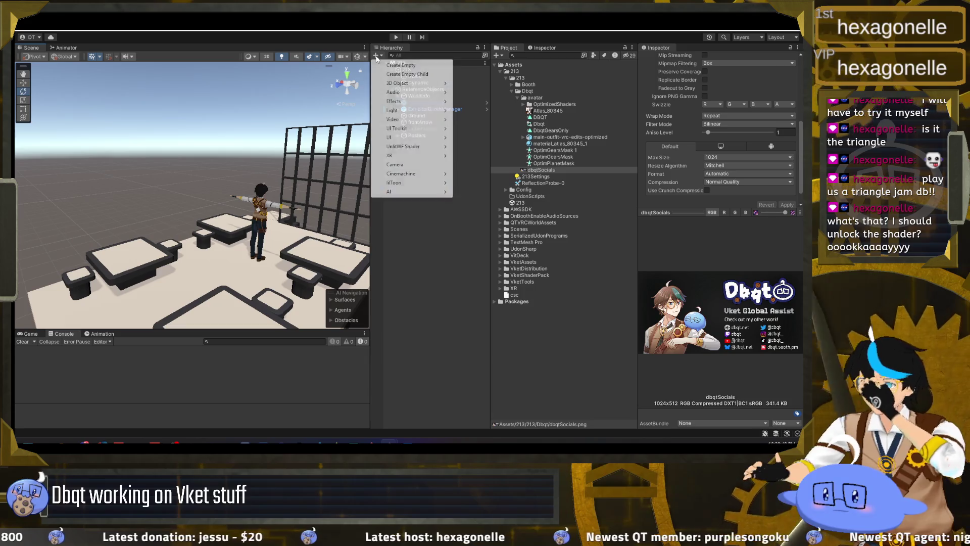
Add a Plane to the scene and remove its Mesh Collider
mouse_move(432, 83)
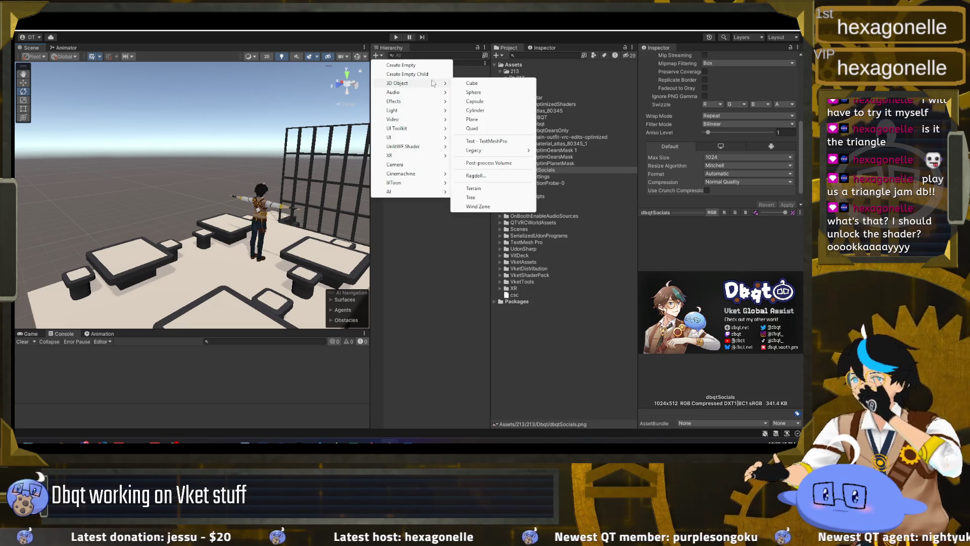
left_click(472, 120)
right_click(708, 197)
left_click(735, 218)
left_click_drag(304, 192, 317, 166)
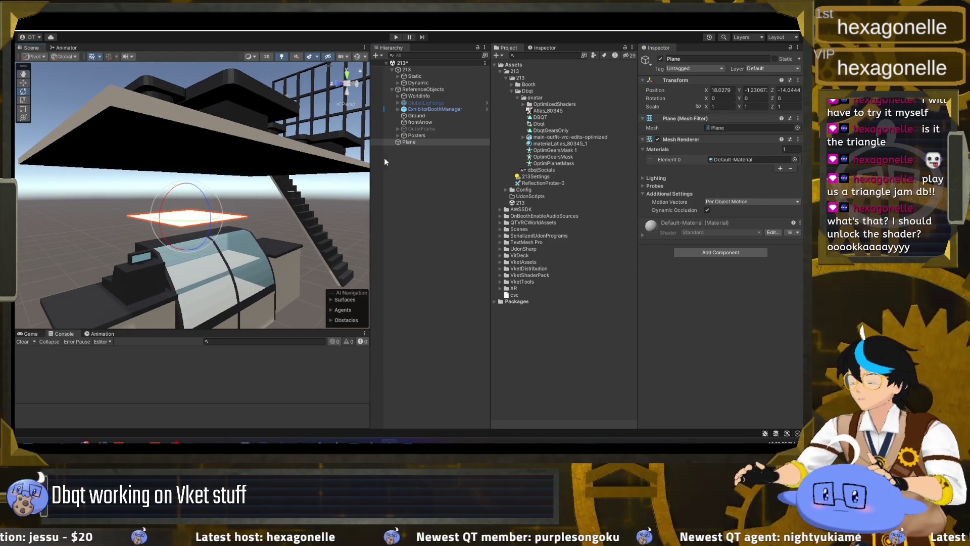
Expand the Static group to show PoppyBooth and add a new Cube
left_click(397, 77)
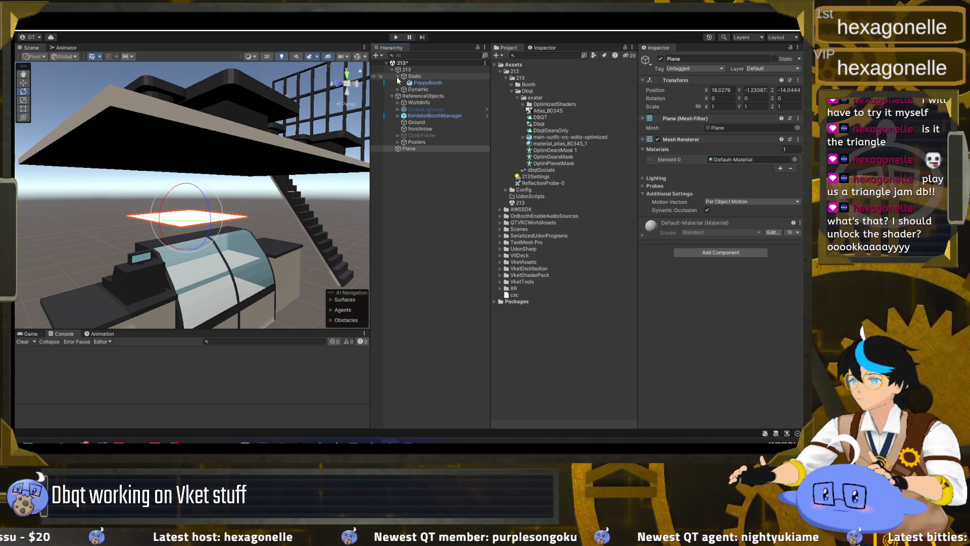
mouse_move(322, 139)
left_mouse_down()
mouse_move(253, 208)
mouse_move(218, 286)
left_mouse_up()
left_click(381, 54)
mouse_move(429, 92)
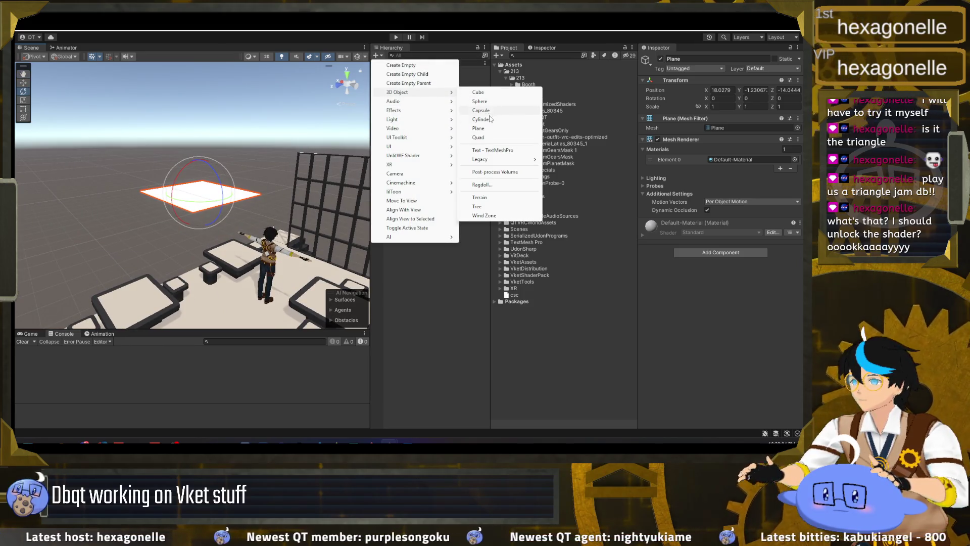
left_click(478, 92)
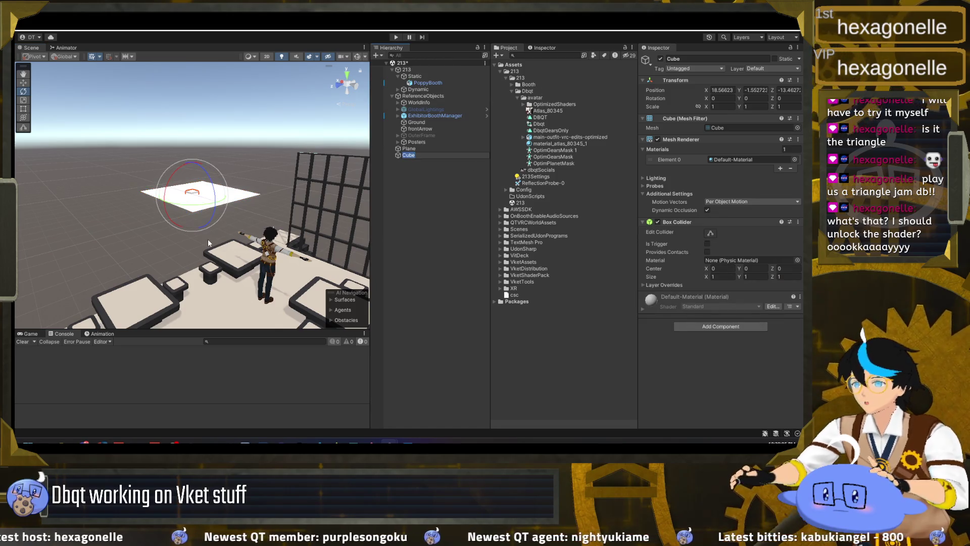
Set the cube's position to 0, 0, 0, then raise it to Y 2.497
left_click(723, 90)
type("0")
key("Tab")
type("0")
key("Tab")
type("0f")
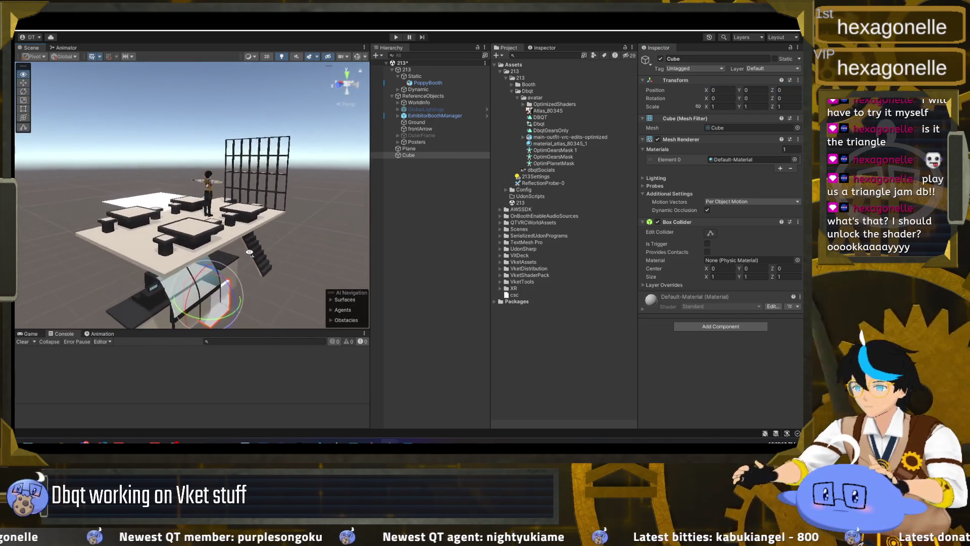
left_click_drag(245, 247, 252, 277)
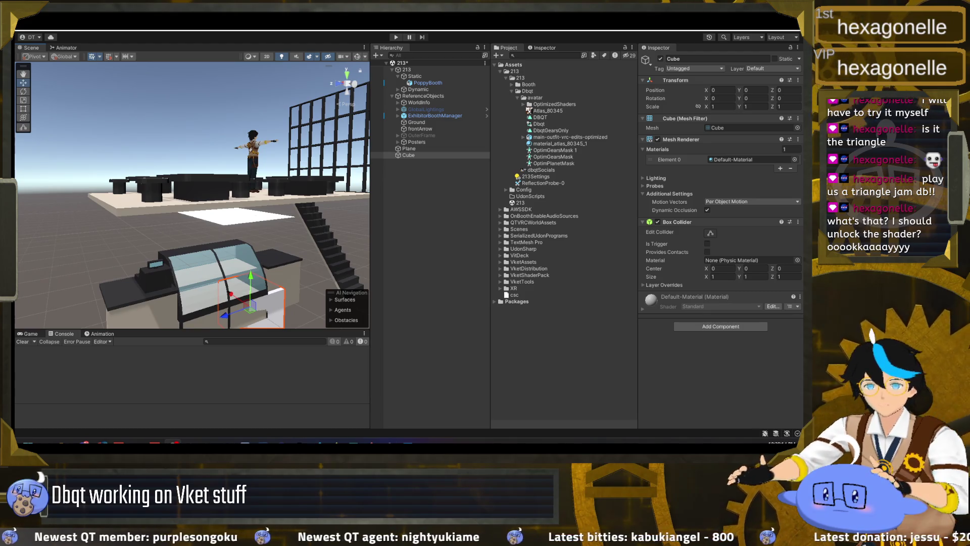
mouse_move(242, 280)
left_mouse_down()
mouse_move(243, 187)
mouse_move(262, 223)
mouse_move(230, 197)
left_mouse_up()
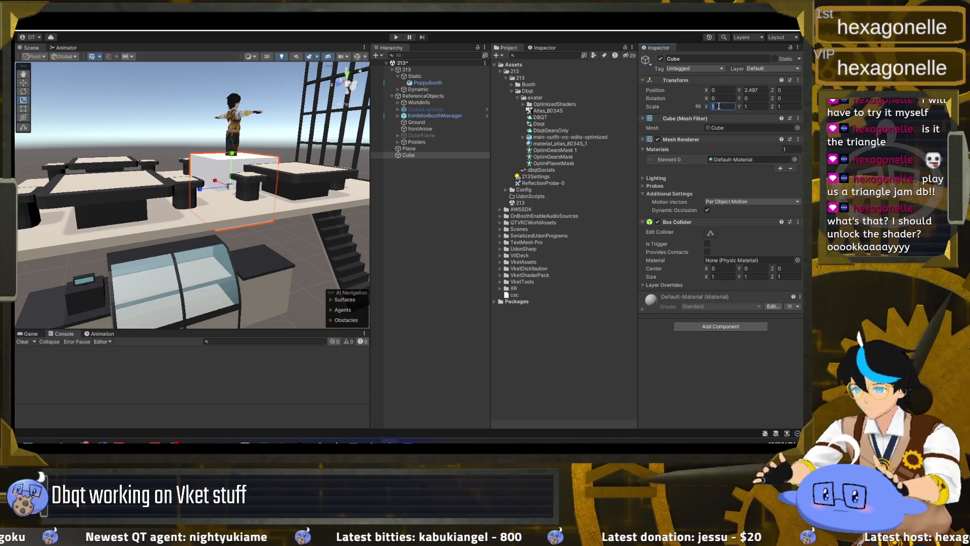
Set the Cube's scale to X 3 and Z 6.3 and compare its size against the OuterFrame
type("3")
key("Tab")
key("Tab")
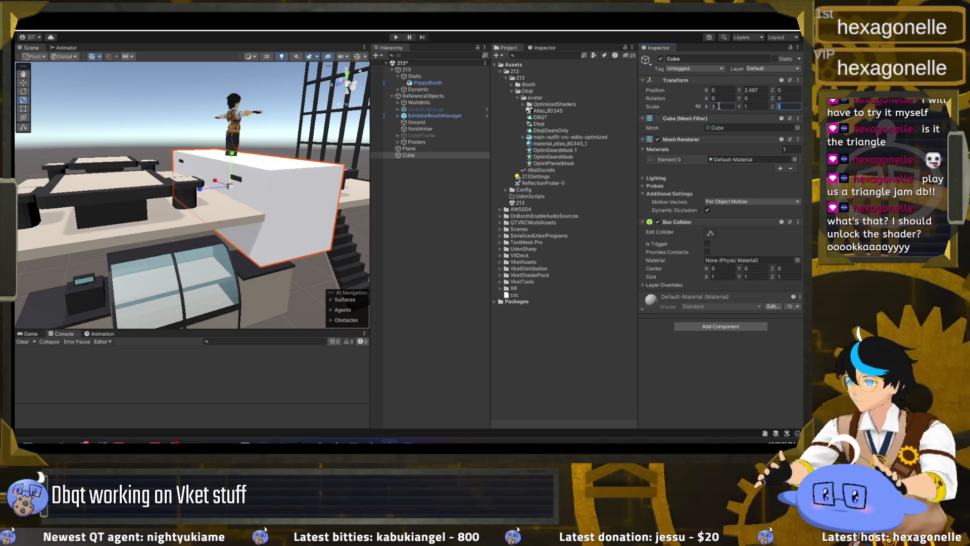
type("6.3")
key("Return")
key("f")
left_click_drag(273, 217, 314, 216)
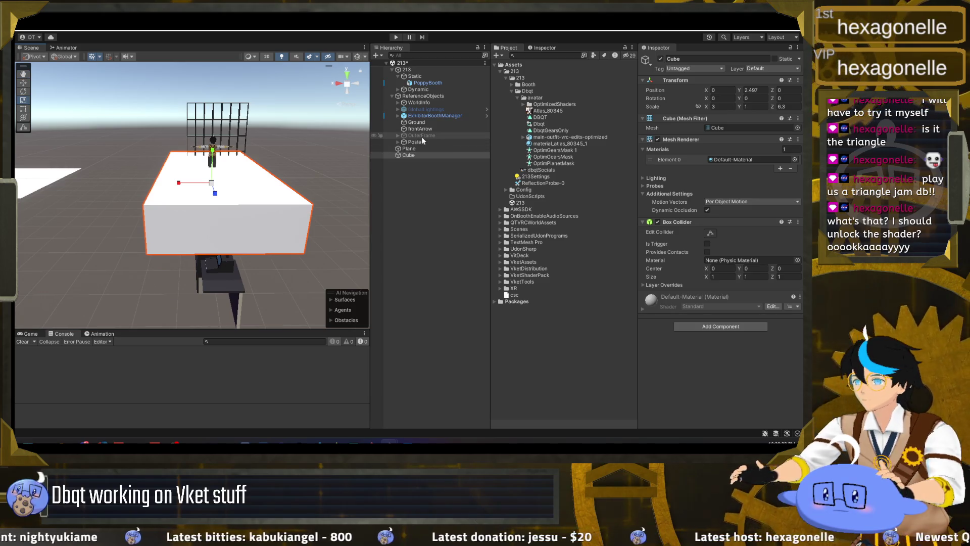
left_click(422, 136)
left_click(661, 58)
left_click(661, 58)
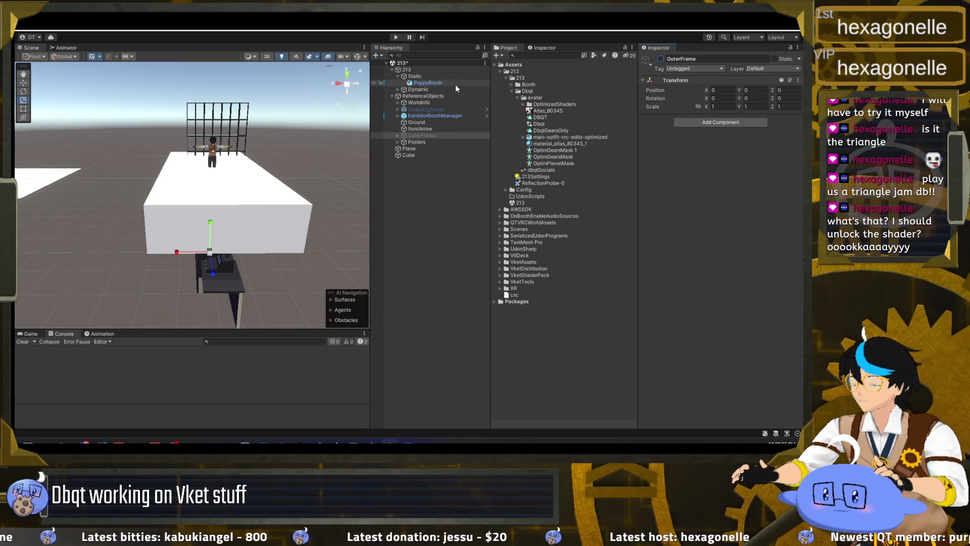
left_click(426, 154)
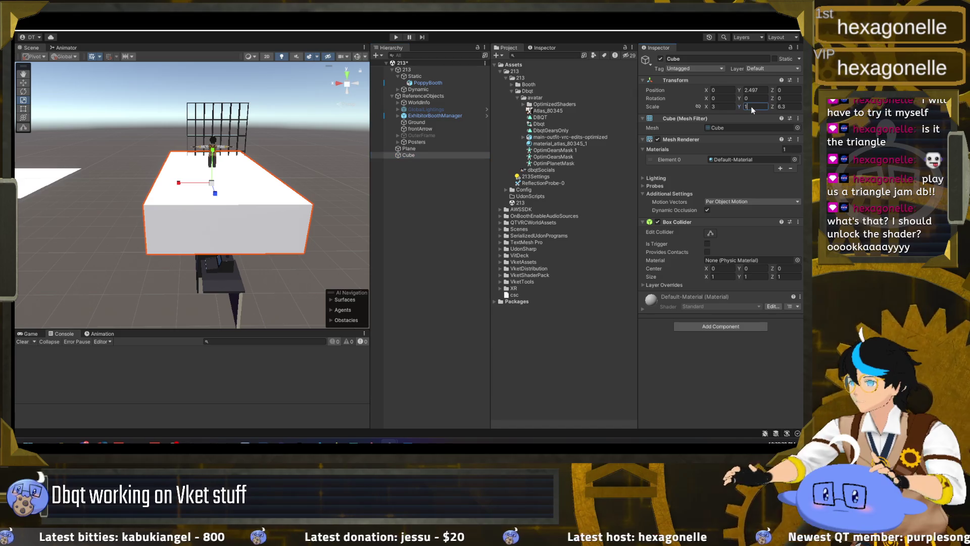
Flatten the Cube into a 0.04-thick slab and position it at Y 2.55
left_click_drag(741, 108, 721, 104)
key("w")
mouse_move(212, 192)
left_mouse_down()
mouse_move(241, 165)
mouse_move(212, 191)
mouse_move(72, 179)
left_mouse_up()
scroll(250, 193, "up", 3)
key("w")
mouse_move(142, 181)
left_mouse_down()
mouse_move(116, 177)
mouse_move(140, 183)
left_mouse_up()
mouse_move(251, 176)
left_mouse_down()
mouse_move(235, 178)
mouse_move(228, 194)
mouse_move(163, 177)
left_mouse_up()
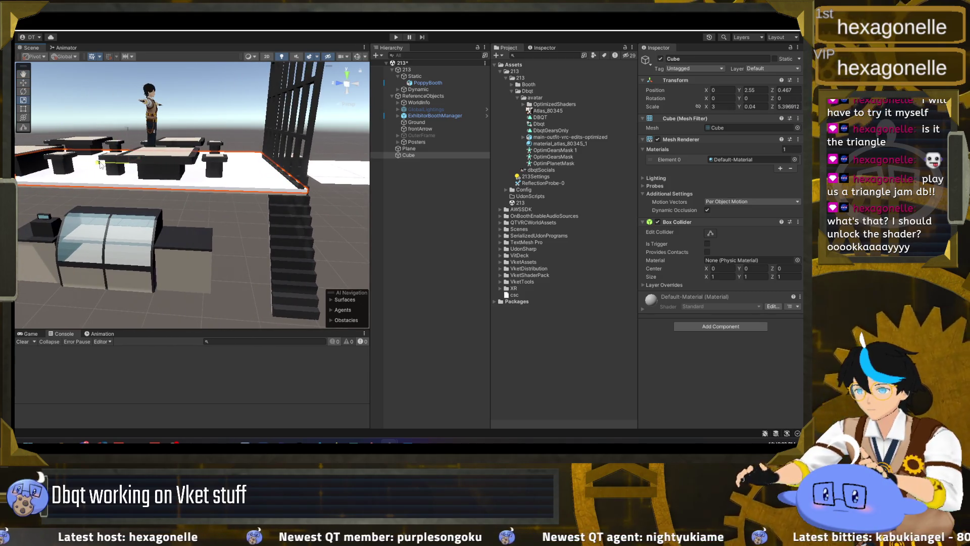
mouse_move(109, 174)
left_mouse_down()
mouse_move(145, 164)
mouse_move(256, 195)
mouse_move(88, 180)
mouse_move(140, 152)
mouse_move(166, 151)
mouse_move(141, 164)
left_mouse_up()
key("e")
key("r")
key("w")
Remove the Cube's Mesh Renderer component so the slab is invisible
right_click(677, 139)
left_click(700, 150)
right_click(701, 123)
left_click(713, 140)
mouse_move(369, 186)
left_mouse_down()
mouse_move(258, 210)
mouse_move(288, 216)
mouse_move(201, 242)
mouse_move(89, 215)
left_mouse_up()
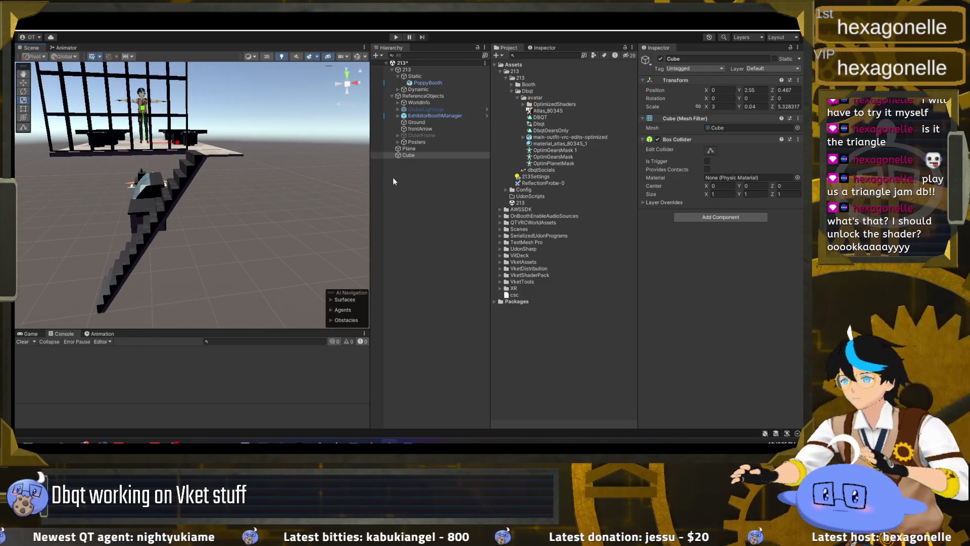
Add Cube (1) at the origin and scale it into a thin slab near the stairs
left_click(375, 55)
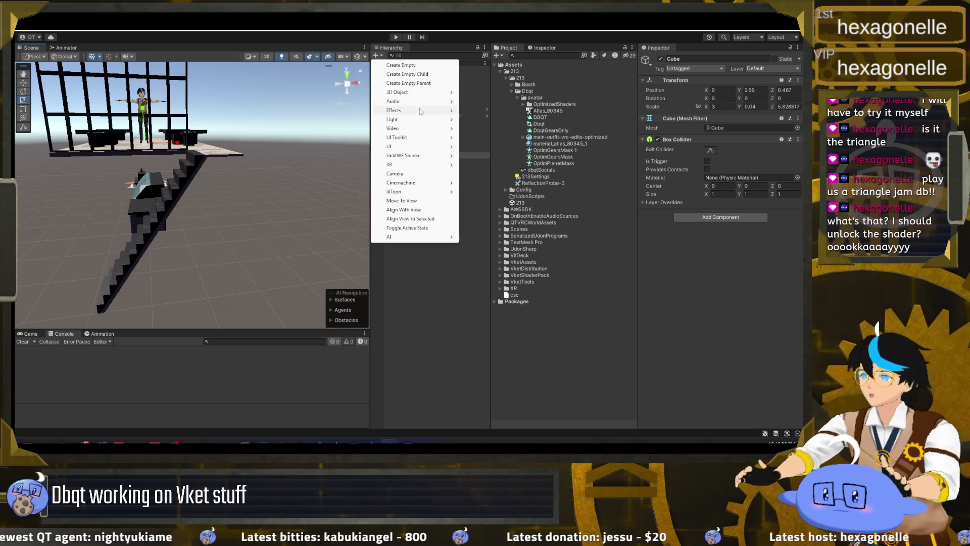
mouse_move(425, 96)
left_click(477, 92)
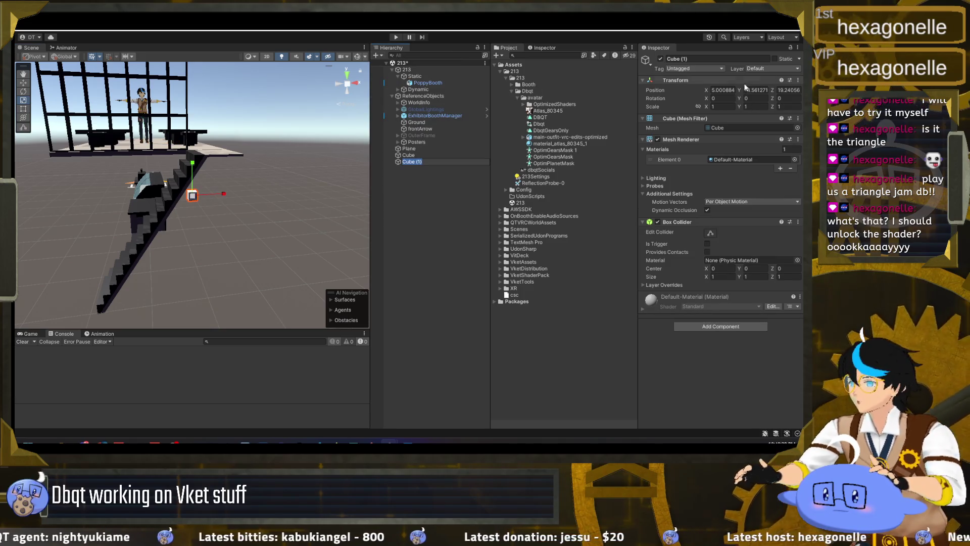
type("0")
key("Tab")
type("0")
key("Tab")
type("0")
type("f")
left_click_drag(195, 243, 229, 308)
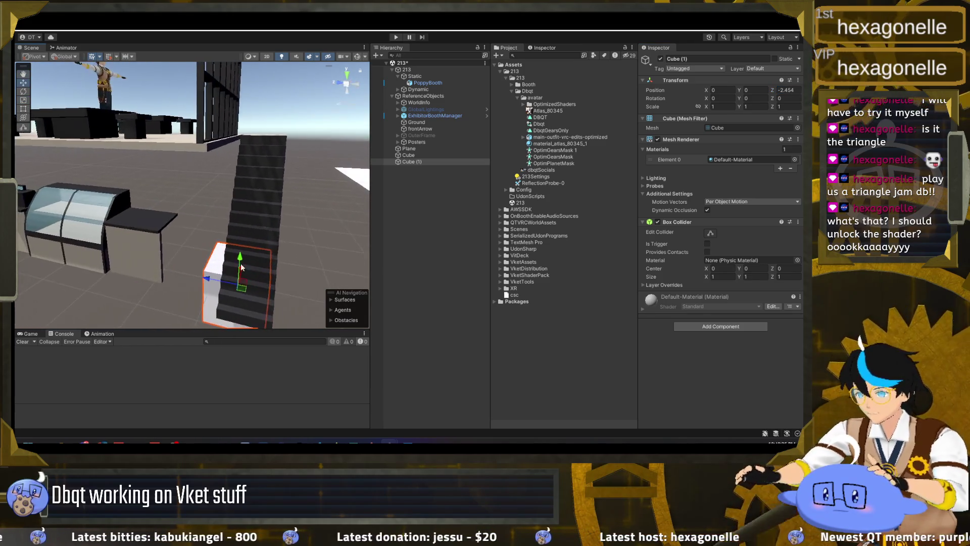
mouse_move(198, 271)
left_mouse_down()
mouse_move(187, 271)
mouse_move(249, 275)
left_mouse_up()
mouse_move(161, 268)
left_mouse_down()
mouse_move(37, 269)
mouse_move(177, 244)
mouse_move(179, 168)
mouse_move(181, 182)
mouse_move(248, 107)
left_mouse_up()
mouse_move(166, 169)
left_mouse_down()
mouse_move(174, 196)
mouse_move(205, 153)
mouse_move(187, 190)
left_mouse_up()
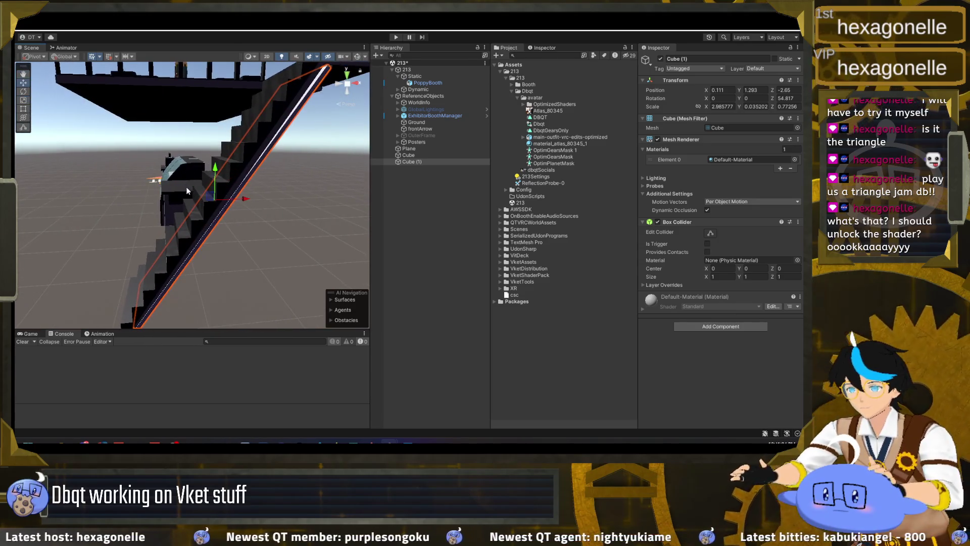
Slide the 54.8°-tilted Cube (1) onto the stair slope in Local space and hide its mesh
left_click(62, 56)
left_click(70, 75)
mouse_move(200, 189)
left_mouse_down()
mouse_move(182, 177)
mouse_move(207, 190)
mouse_move(639, 189)
left_mouse_up()
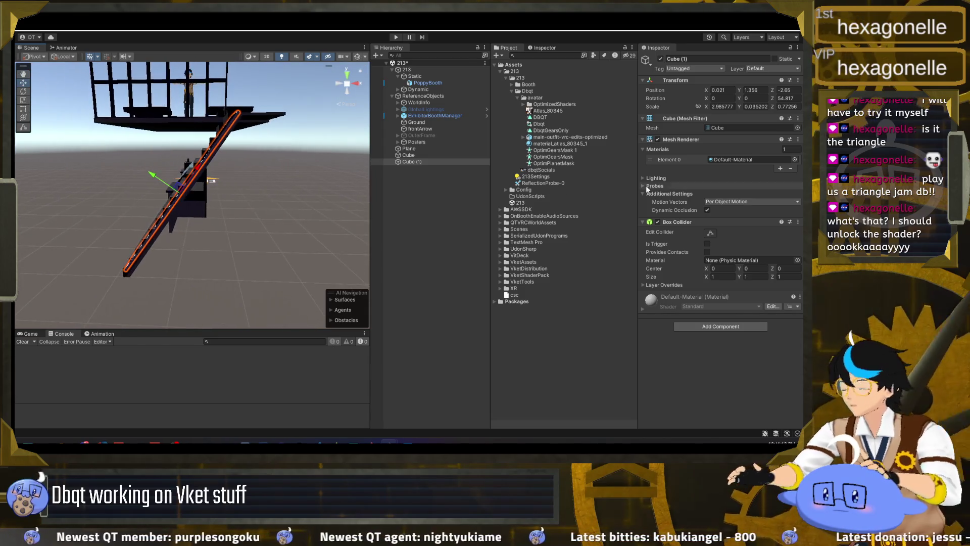
left_click(658, 139)
mouse_move(202, 187)
left_mouse_down("alt")
mouse_move(244, 221)
mouse_move(289, 189)
left_mouse_up("alt")
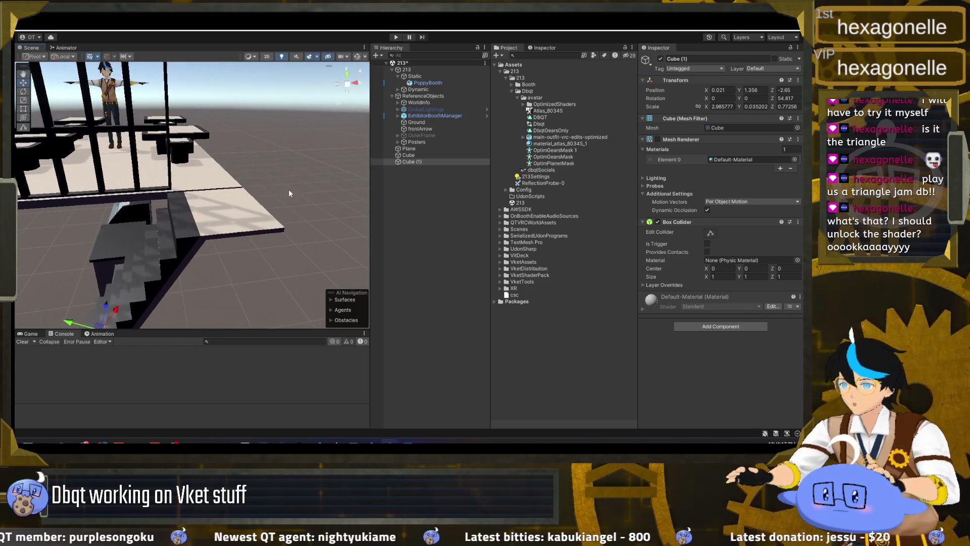
left_click(376, 55)
Add Cube (2) and move it to the top of the stairs
mouse_move(414, 92)
left_click(478, 92)
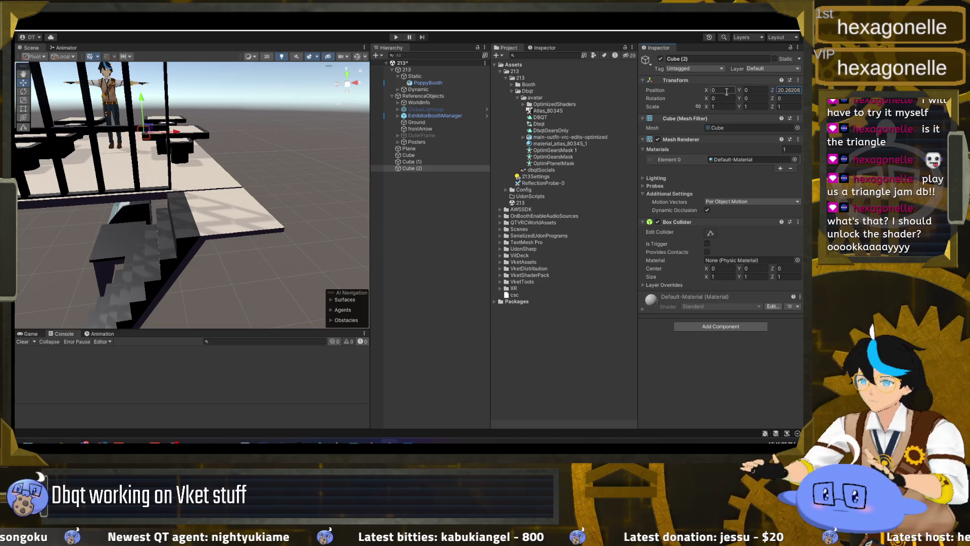
left_click_drag(313, 223, 272, 218, "alt")
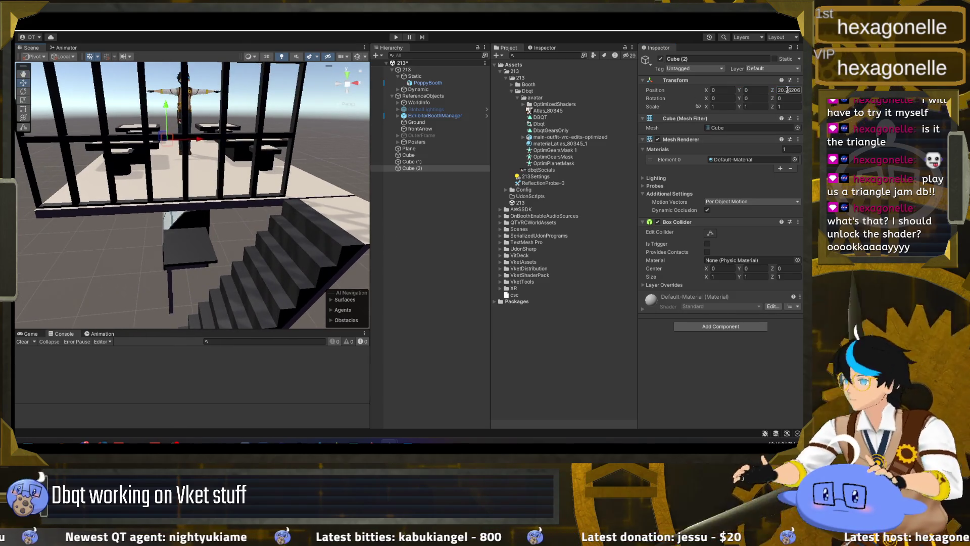
type("-")
type("0")
key("Return")
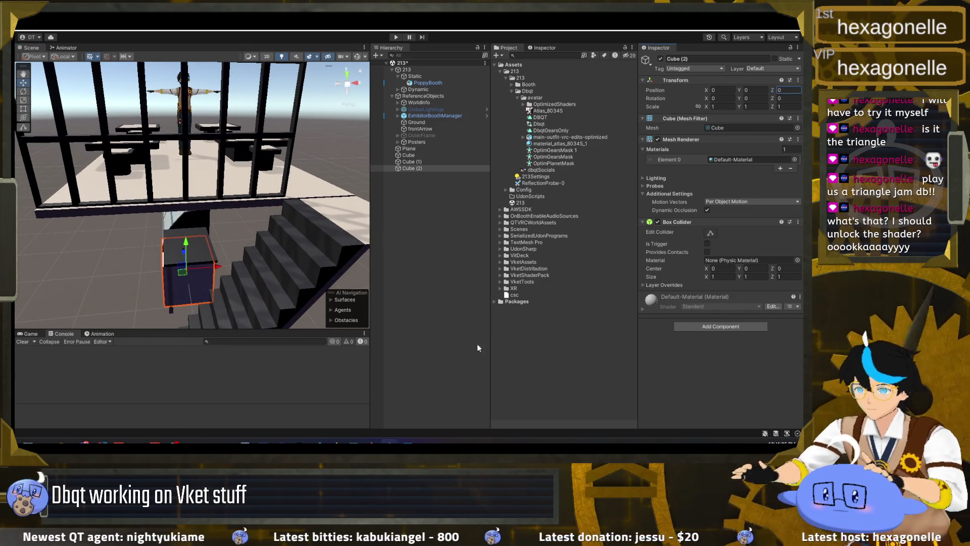
mouse_move(183, 284)
left_mouse_down()
mouse_move(278, 311)
mouse_move(222, 266)
mouse_move(190, 288)
mouse_move(193, 179)
mouse_move(227, 221)
mouse_move(200, 233)
mouse_move(85, 238)
left_mouse_up()
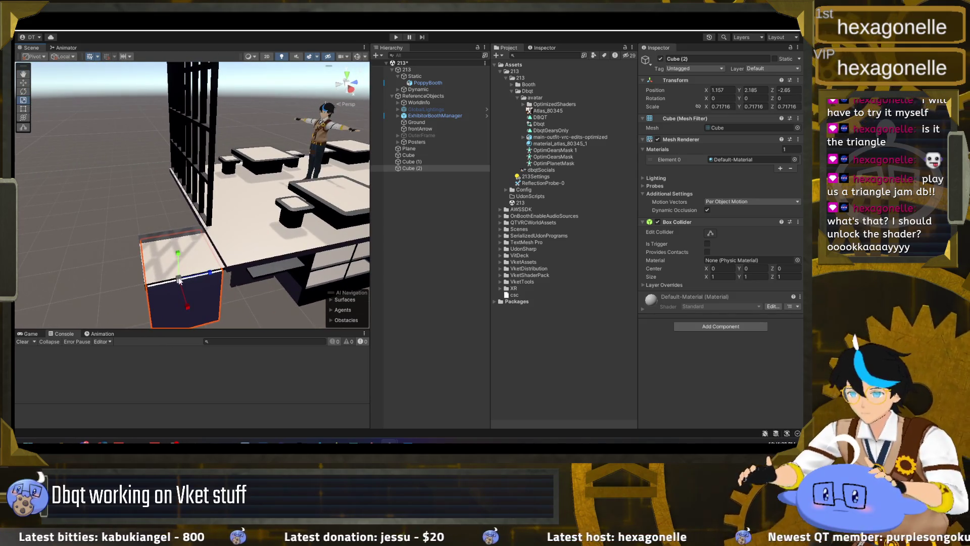
mouse_move(183, 282)
left_mouse_down()
mouse_move(316, 224)
mouse_move(290, 205)
mouse_move(300, 212)
mouse_move(205, 205)
left_mouse_up()
key("w")
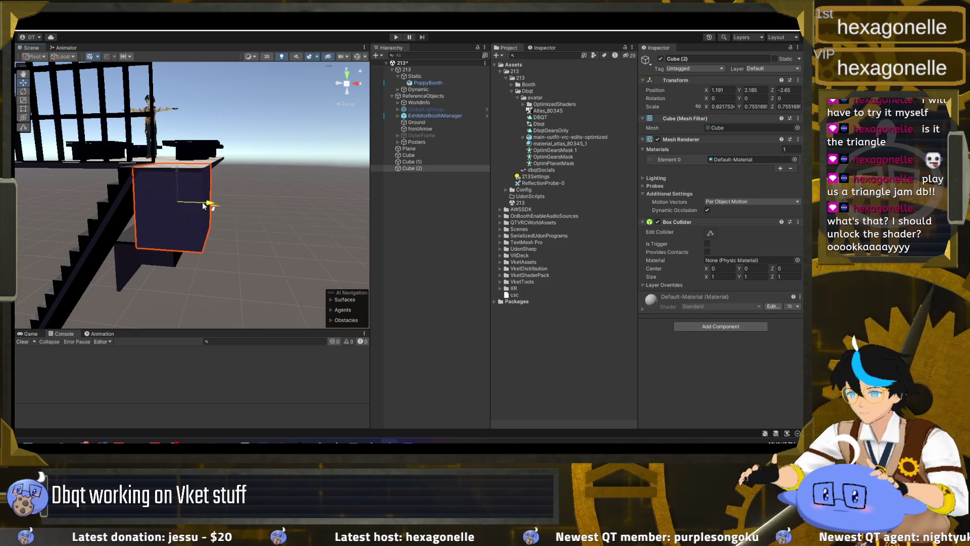
scroll(195, 199, "up", 5)
Flatten Cube (2) into a thin slab at Y 2.547 and start Play Mode
key("r")
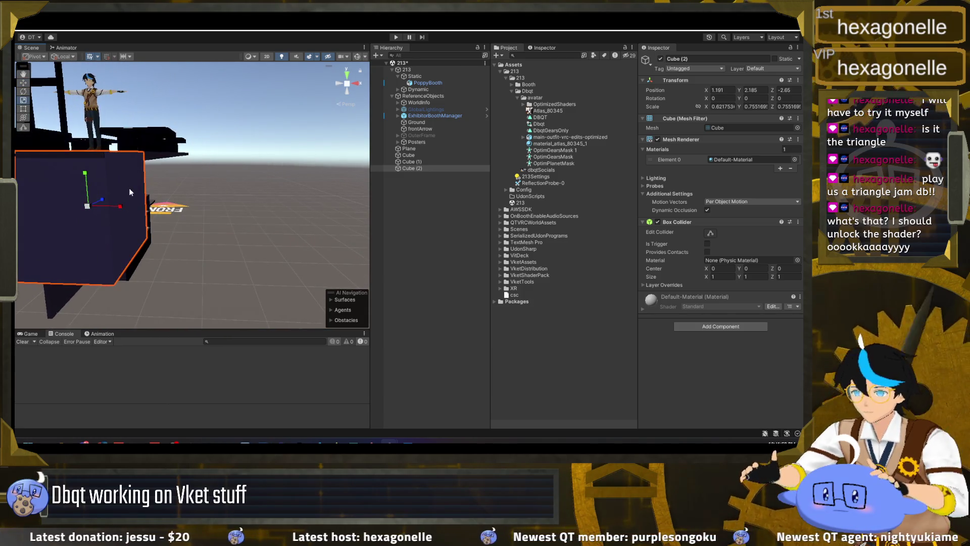
mouse_move(85, 174)
left_mouse_down()
mouse_move(88, 206)
mouse_move(89, 135)
mouse_move(94, 161)
mouse_move(159, 182)
left_mouse_up()
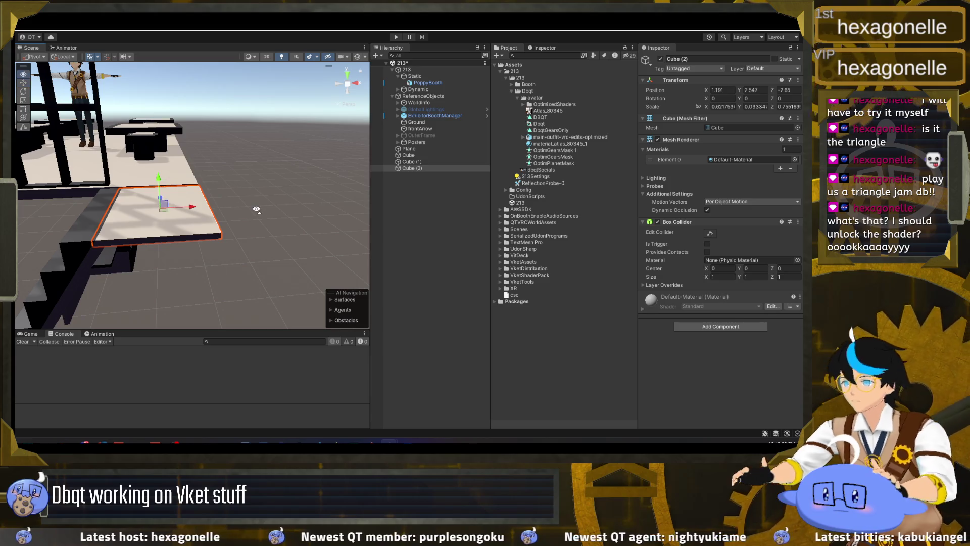
left_click_drag(256, 212, 757, 129)
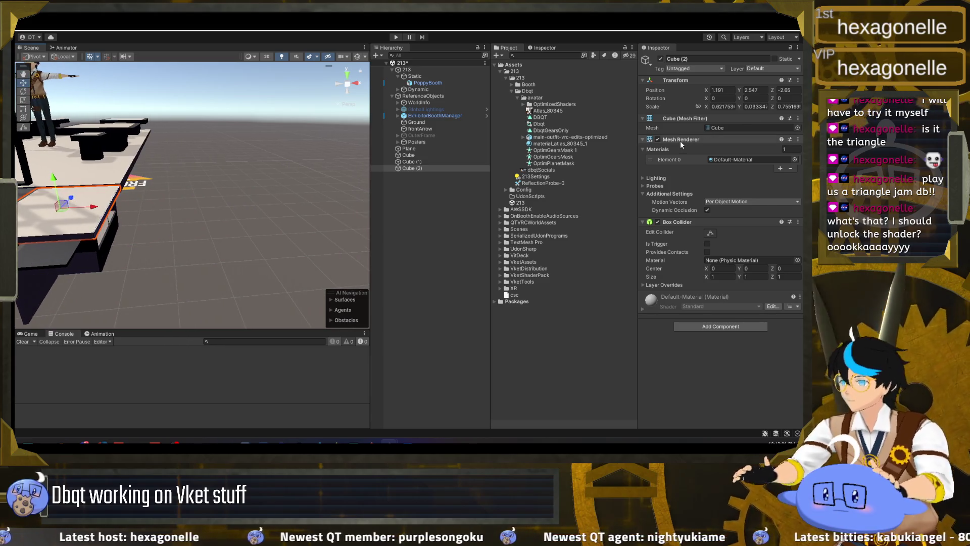
left_click(681, 141)
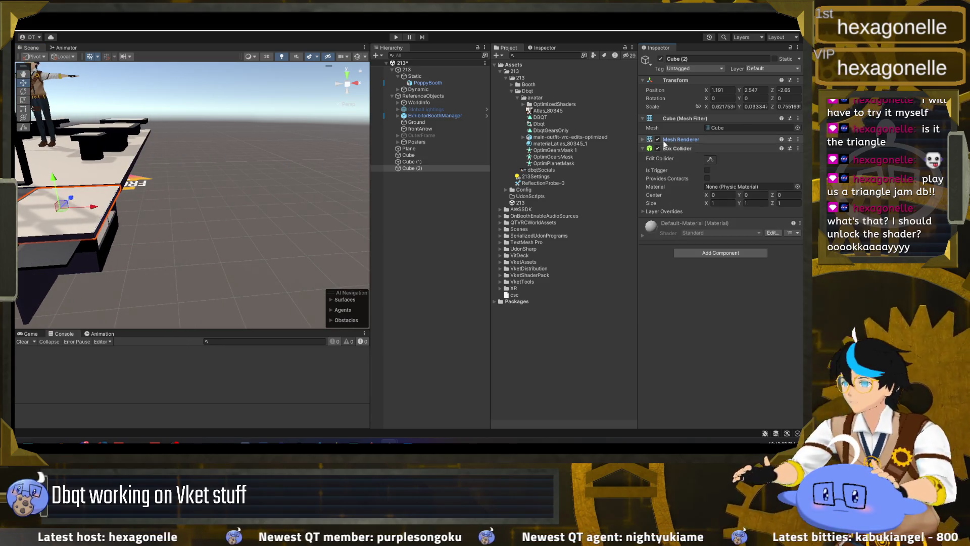
left_click_drag(226, 160, 261, 186)
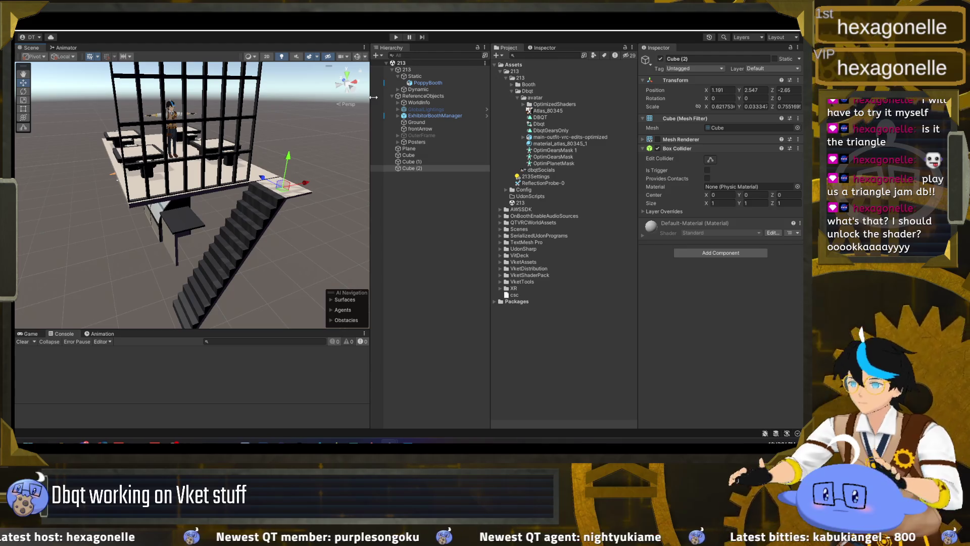
left_click(396, 37)
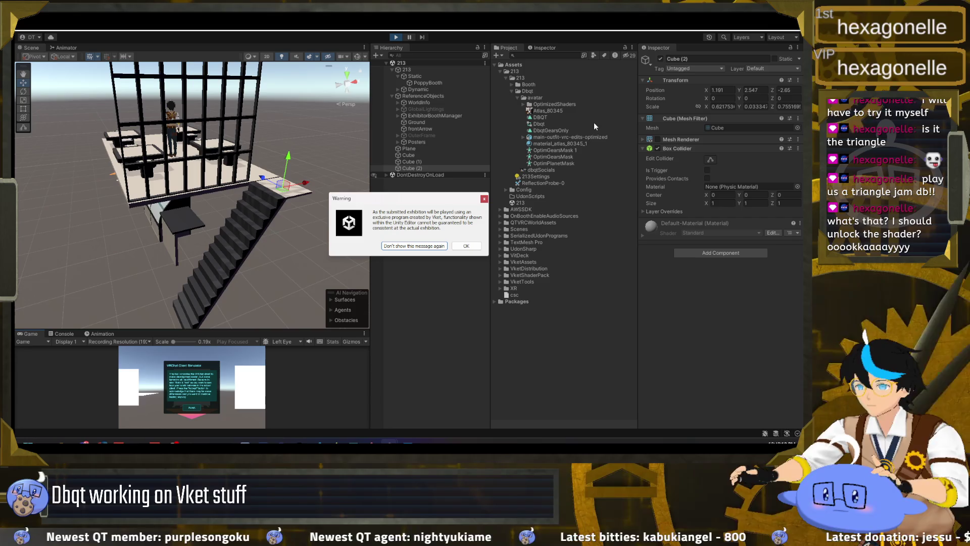
Dismiss the Vket warning and Client Simulator notice, then walk the player up the staircase
left_click(466, 246)
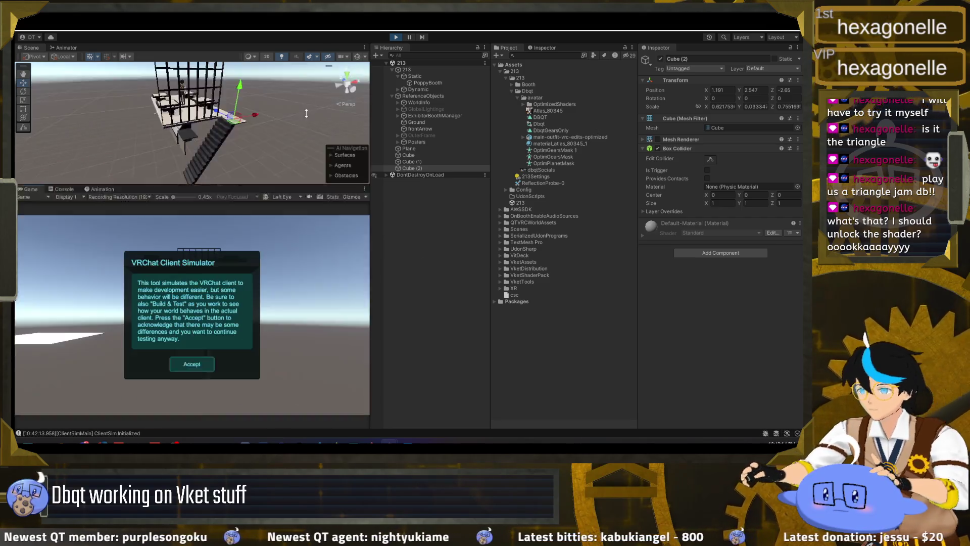
left_click(191, 322)
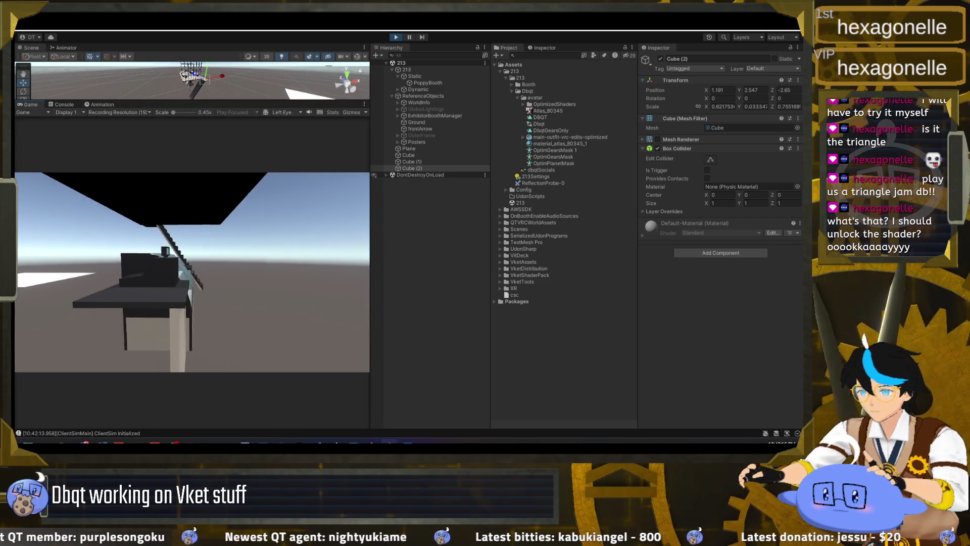
key("w")
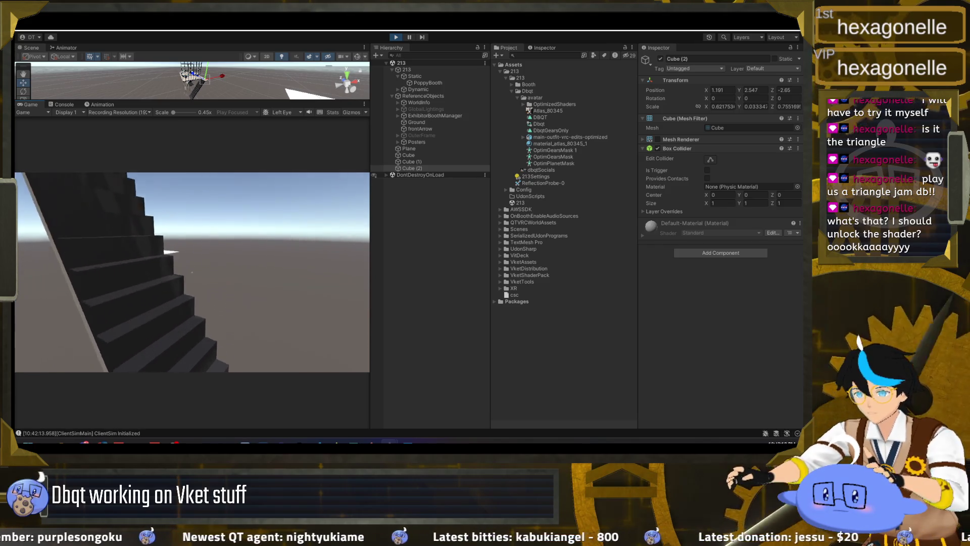
key("w")
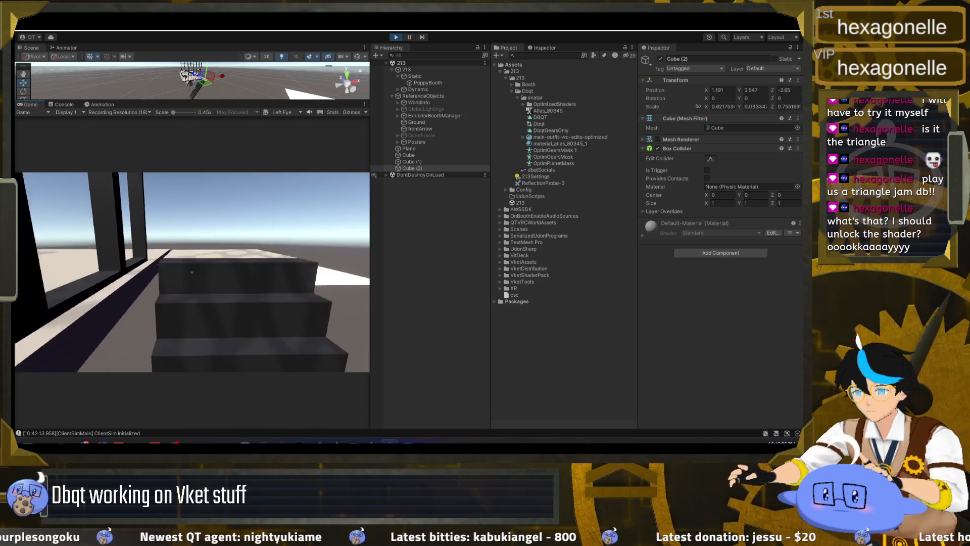
key("w")
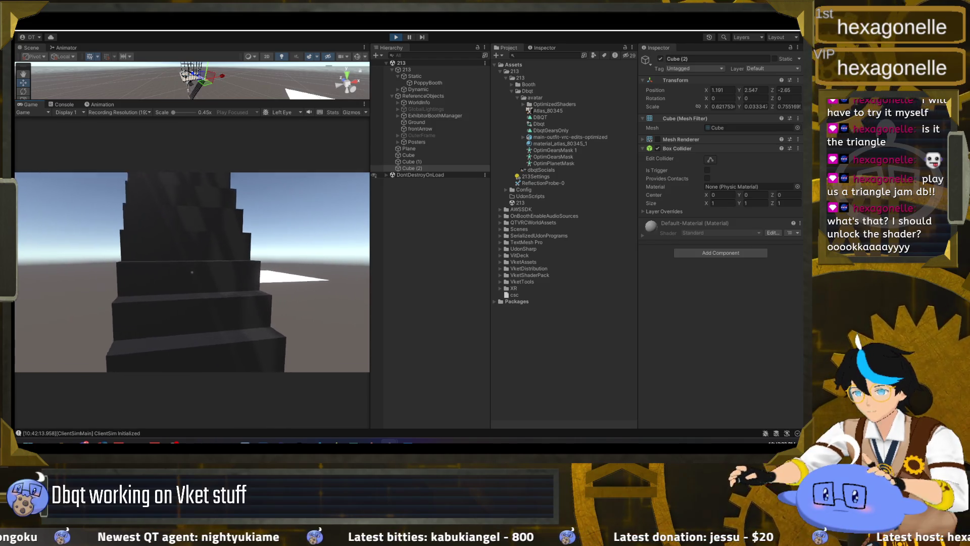
key("w")
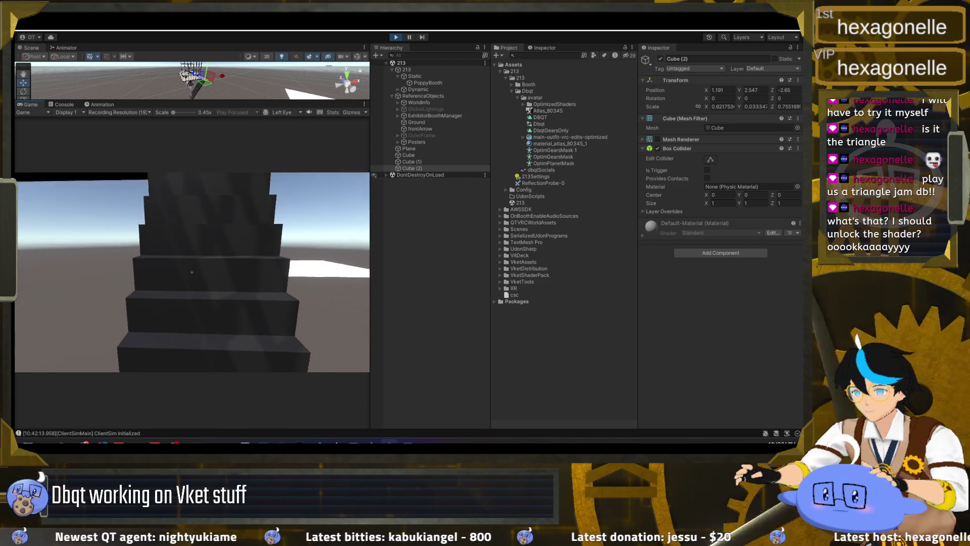
key("w")
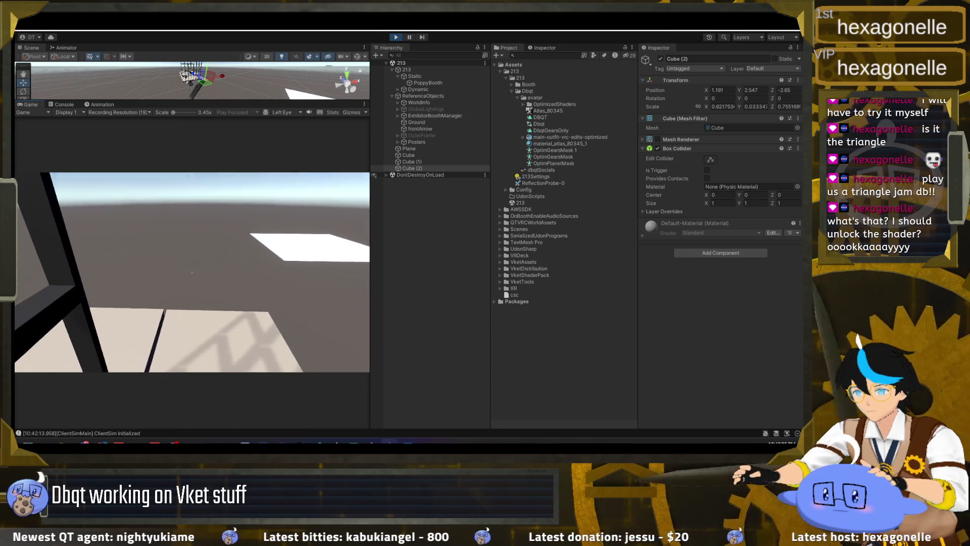
Look around the upper floor, open the Client Simulator menu, and stop the test
key("w")
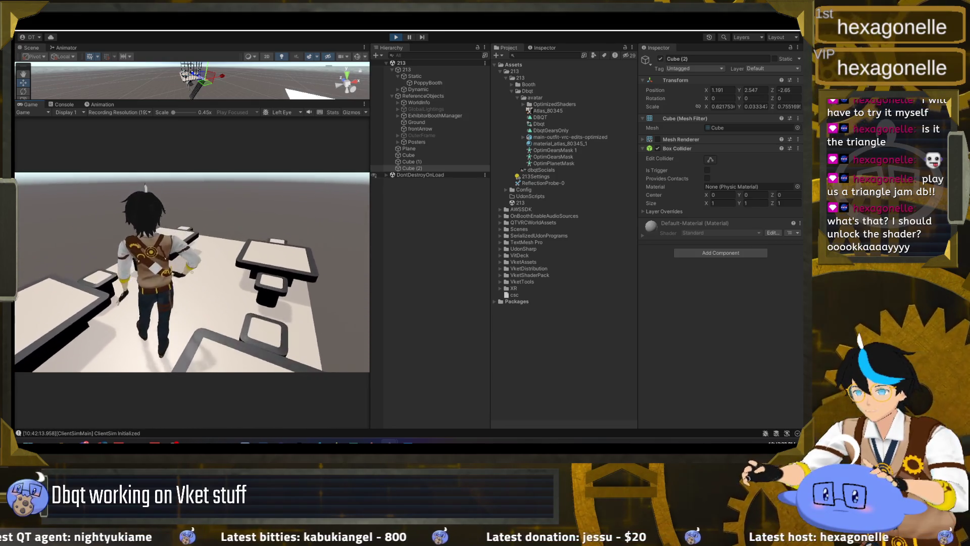
key("w")
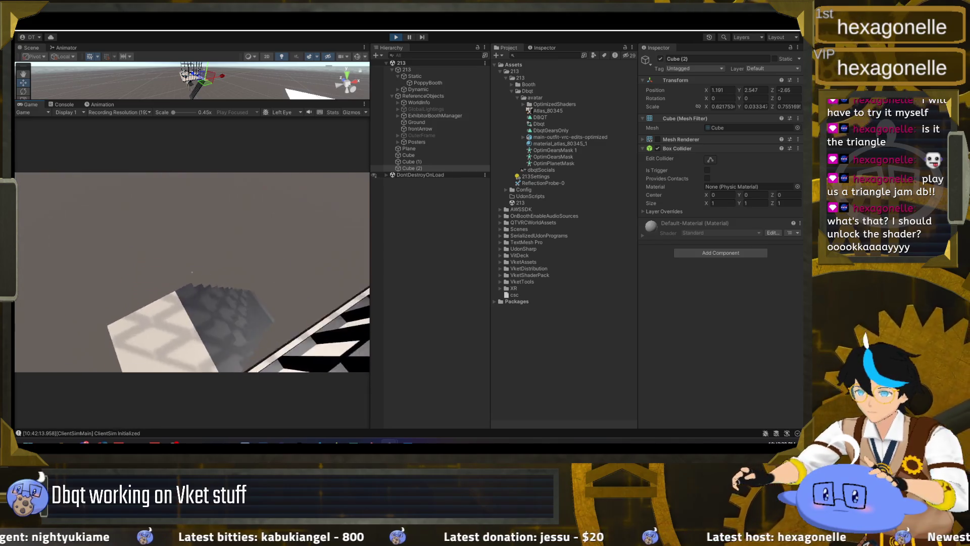
key("w")
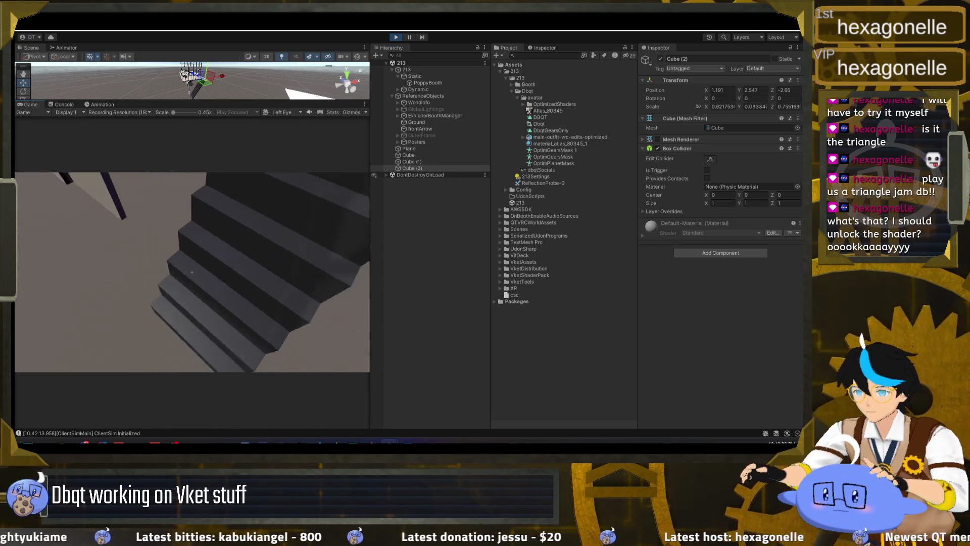
key("w")
key("Escape")
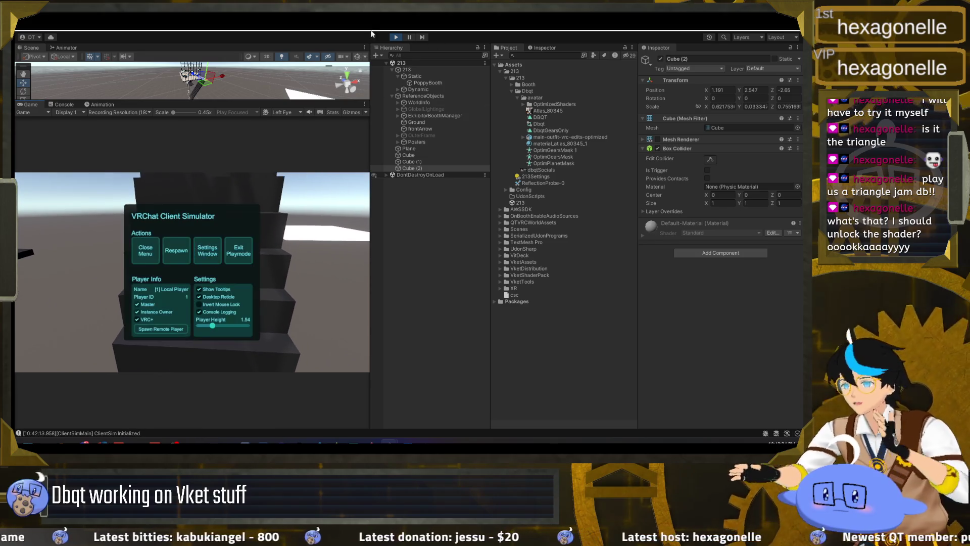
left_click(397, 38)
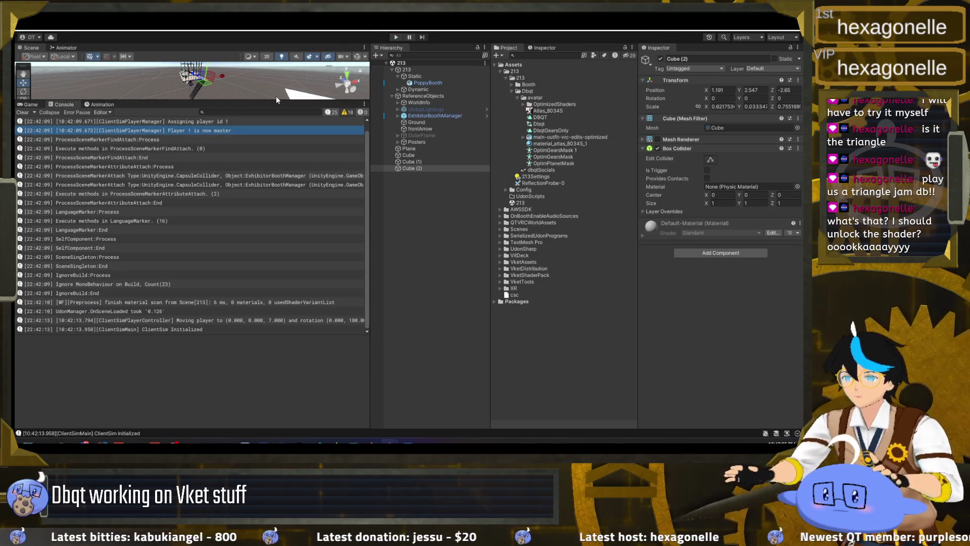
Enlarge the Scene view and make Cube (1) slightly longer and much thinner along the staircase
left_click_drag(276, 100, 228, 321)
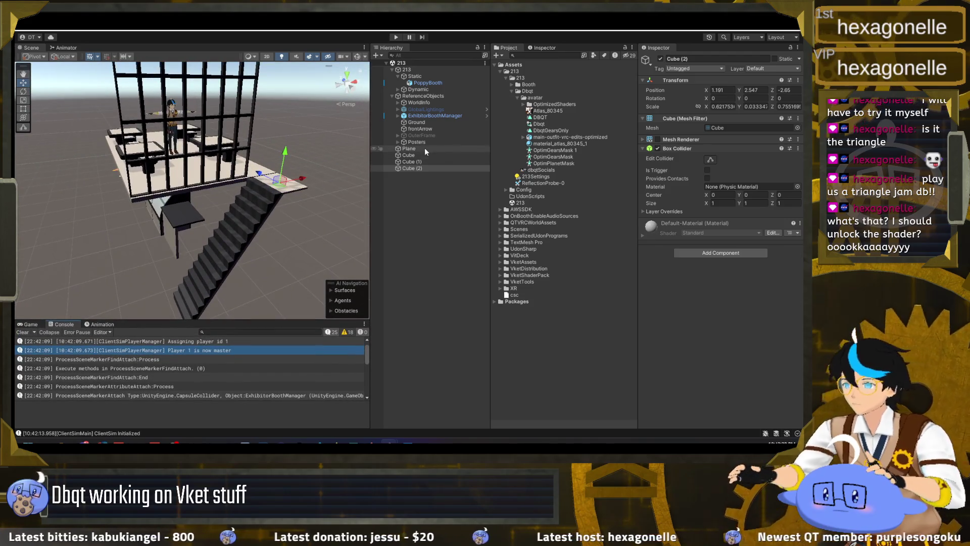
double_click(423, 162)
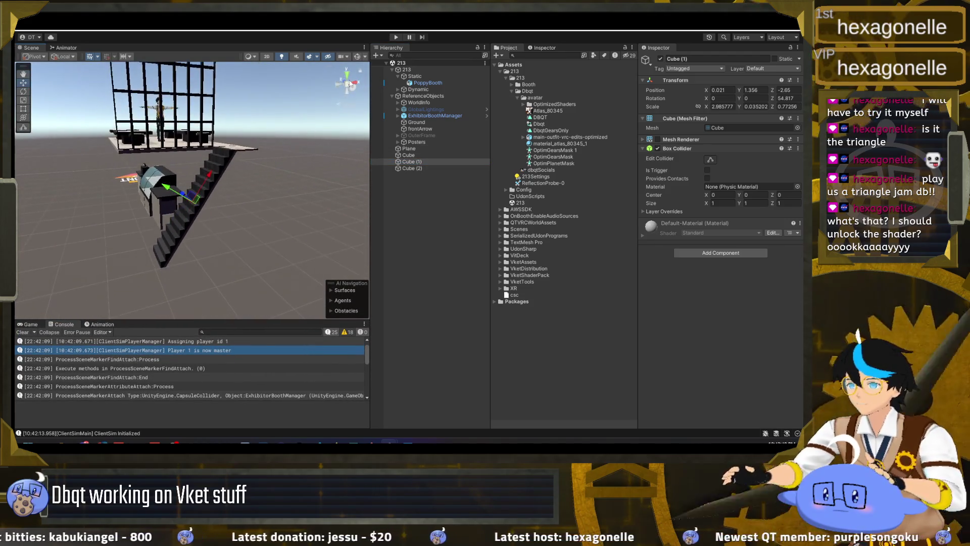
mouse_move(344, 80)
left_mouse_down()
mouse_move(277, 141)
mouse_move(241, 127)
mouse_move(244, 137)
left_mouse_up()
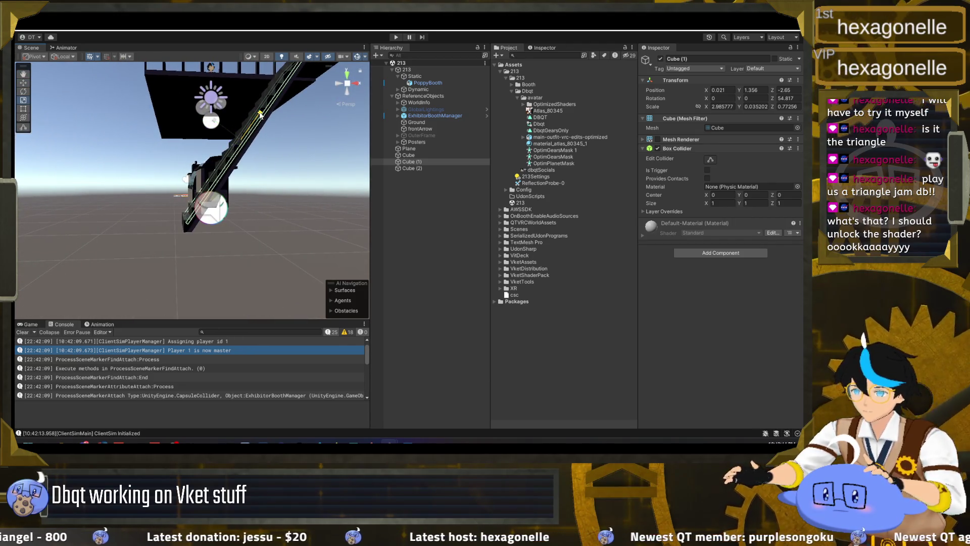
mouse_move(262, 114)
left_mouse_down()
mouse_move(268, 140)
mouse_move(200, 193)
left_mouse_up()
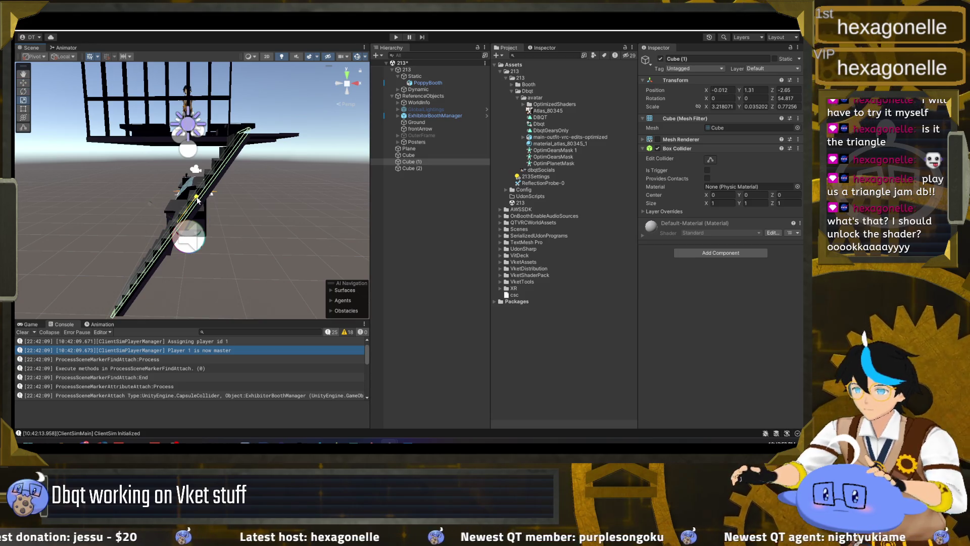
left_click_drag(195, 201, 276, 108)
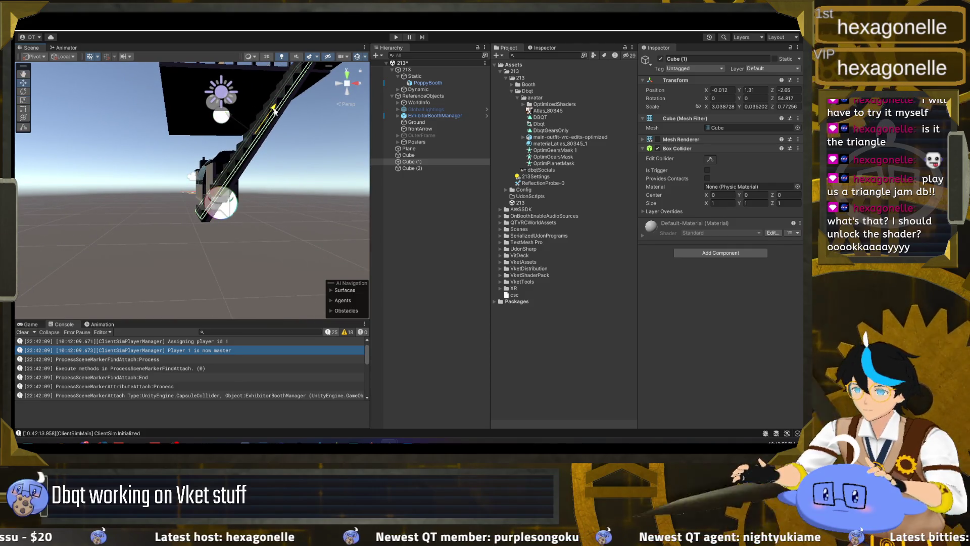
left_click_drag(270, 112, 256, 141)
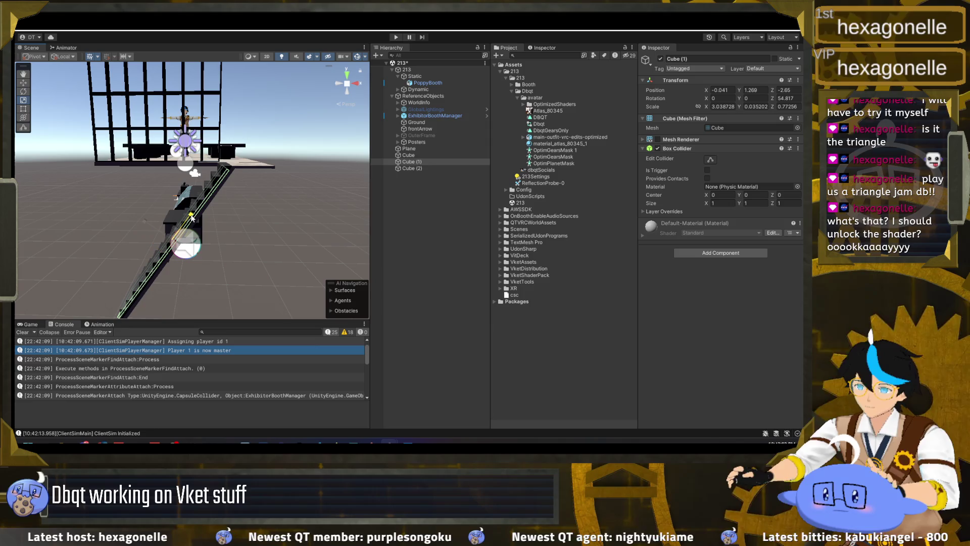
mouse_move(192, 217)
left_mouse_down()
mouse_move(275, 157)
mouse_move(275, 130)
mouse_move(201, 138)
left_mouse_up()
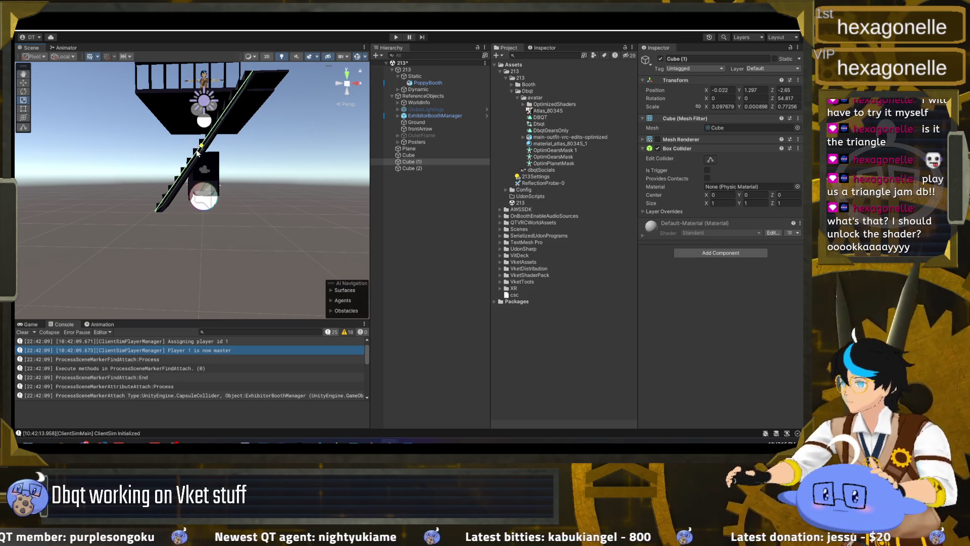
Start a new play test with Ctrl+P and dismiss the Vket warning
left_click_drag(192, 175, 454, 168)
key("ctrl+p")
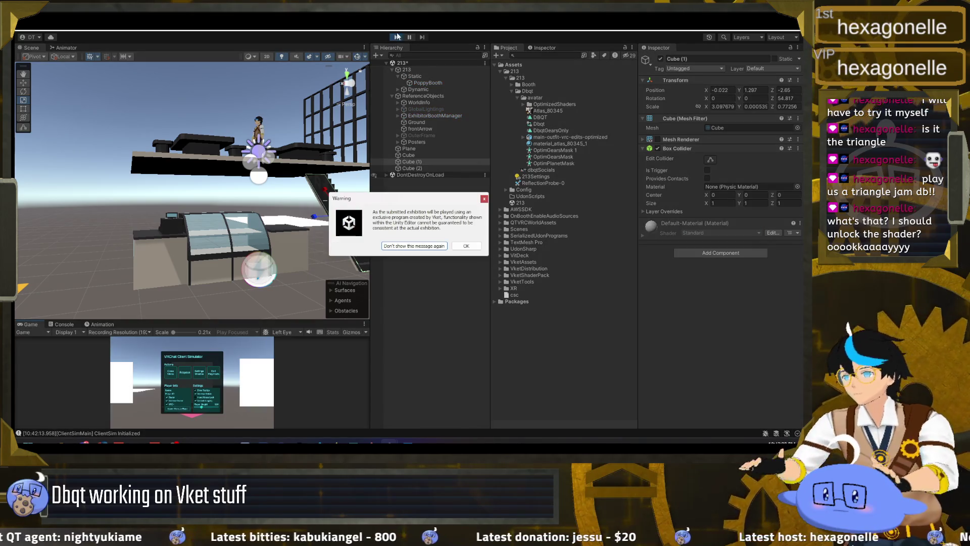
left_click(475, 245)
Enlarge the Game view and climb the reworked staircase to the upper floor
left_click_drag(210, 319, 210, 187)
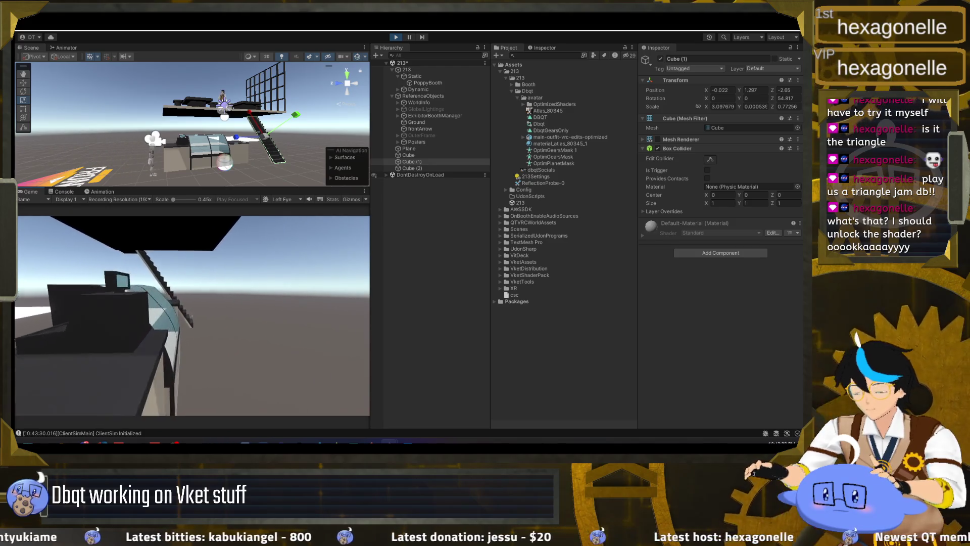
key("w")
key("w")
key("w")
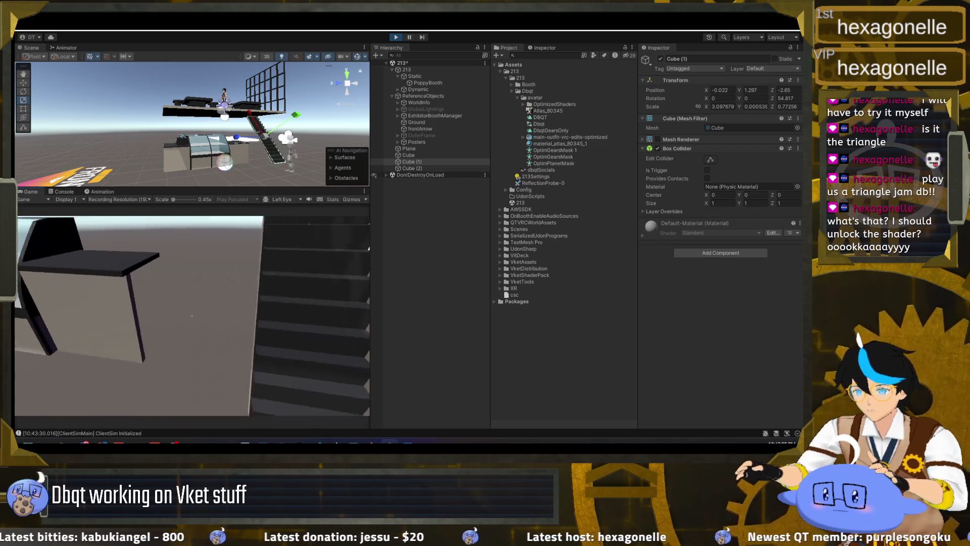
key("w")
key("w")
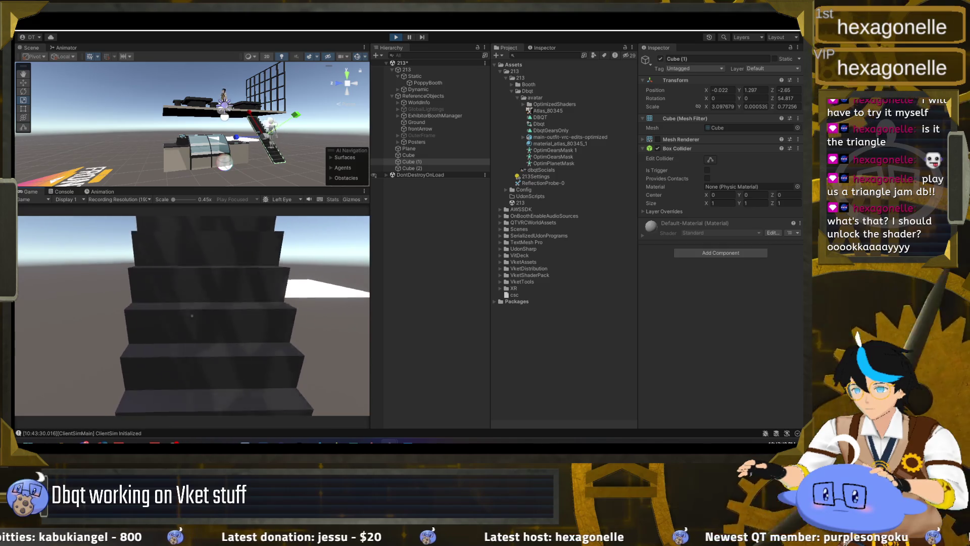
key("w")
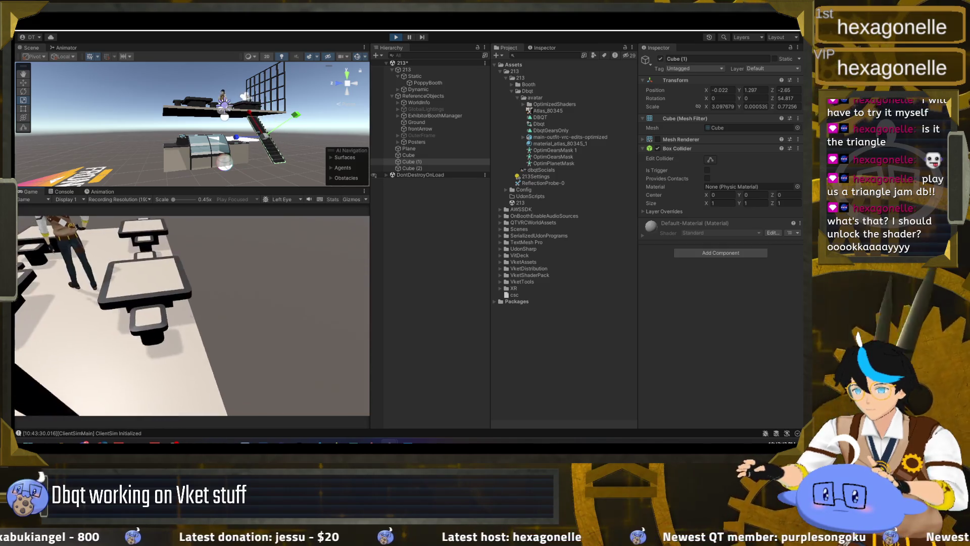
key("w")
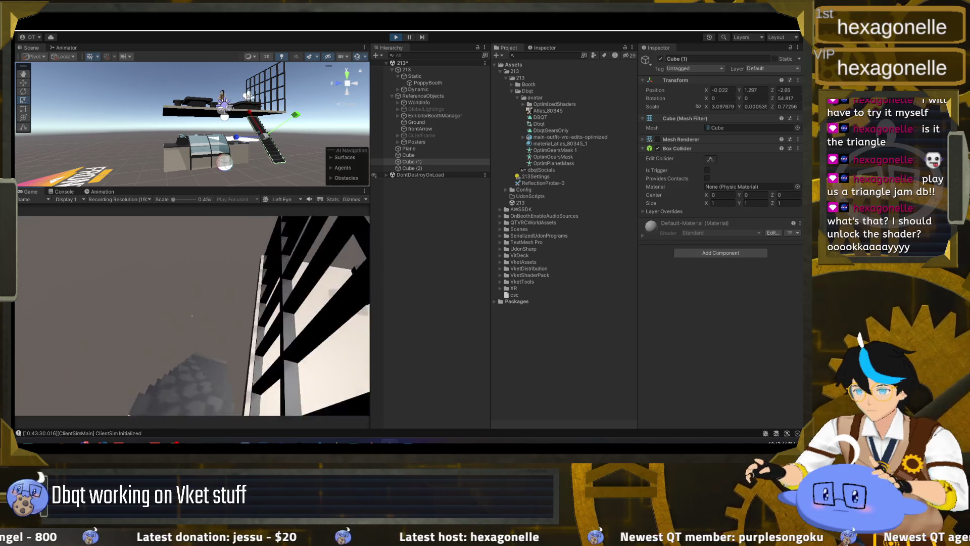
key("w")
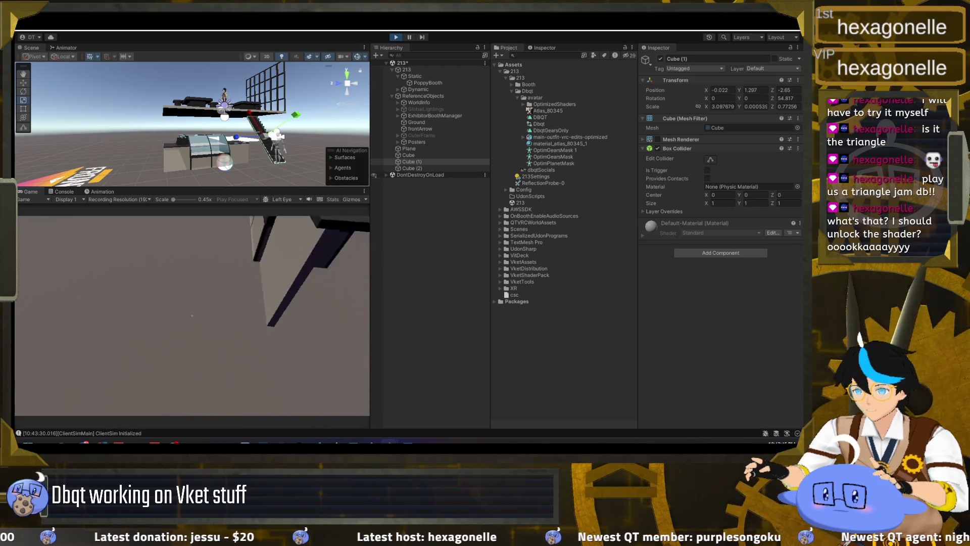
Back the player away from the stairs and open the Client Simulator menu
key("s")
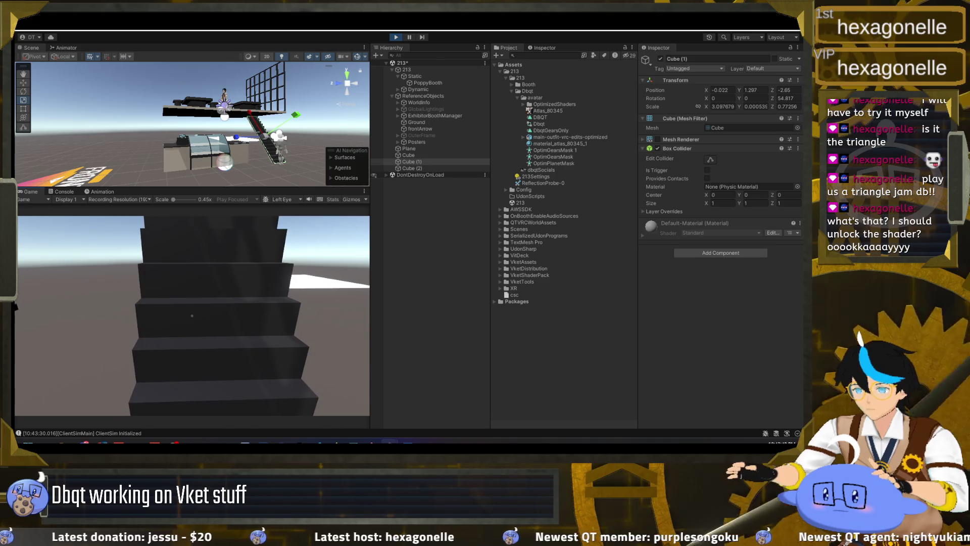
key("s")
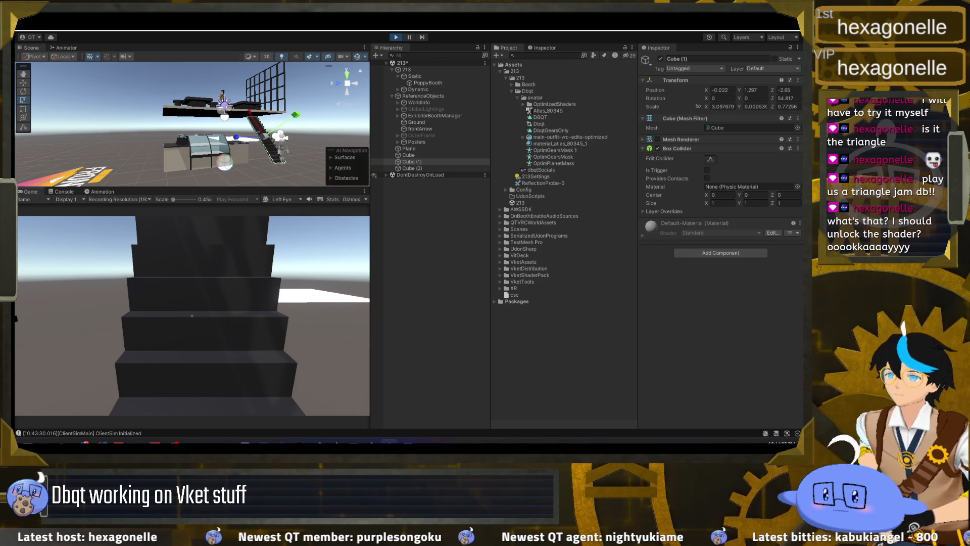
key("s")
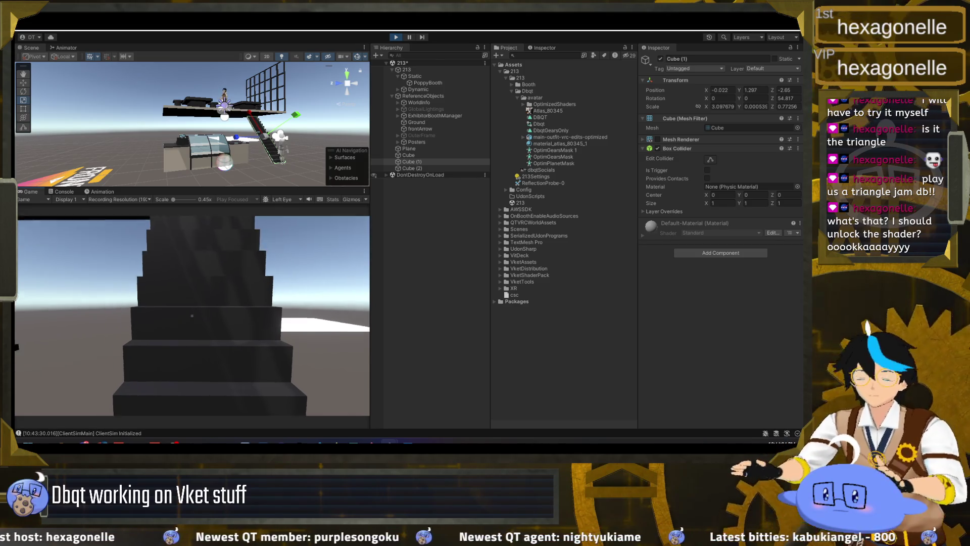
key("s")
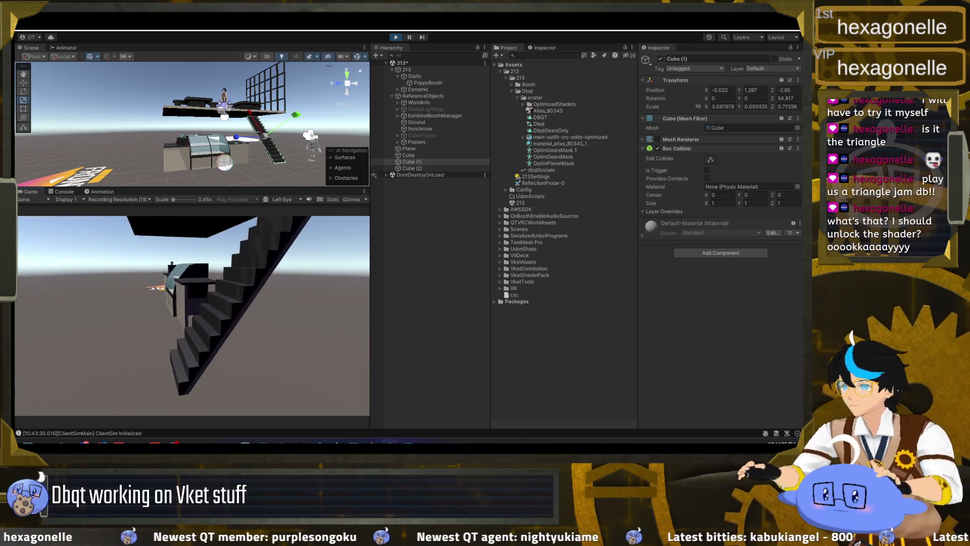
key("s")
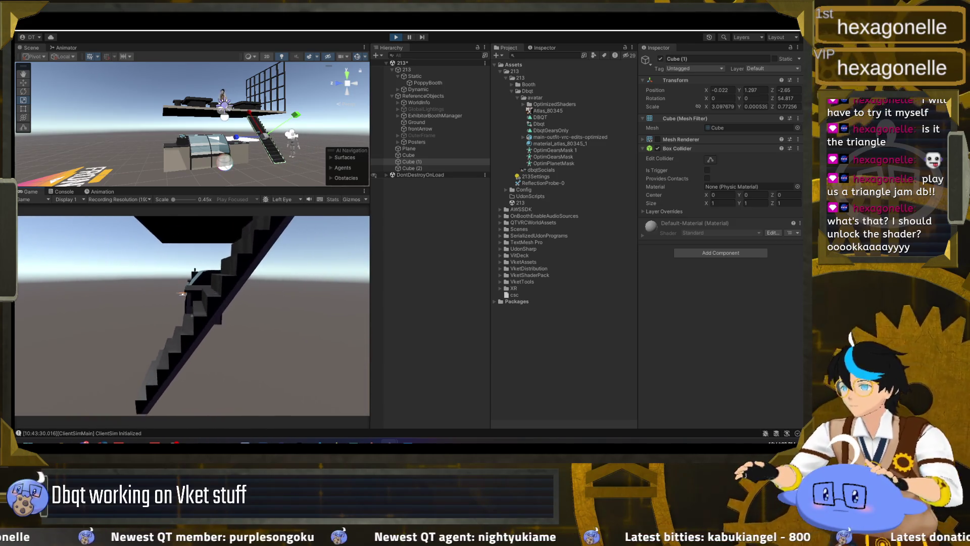
key("Escape")
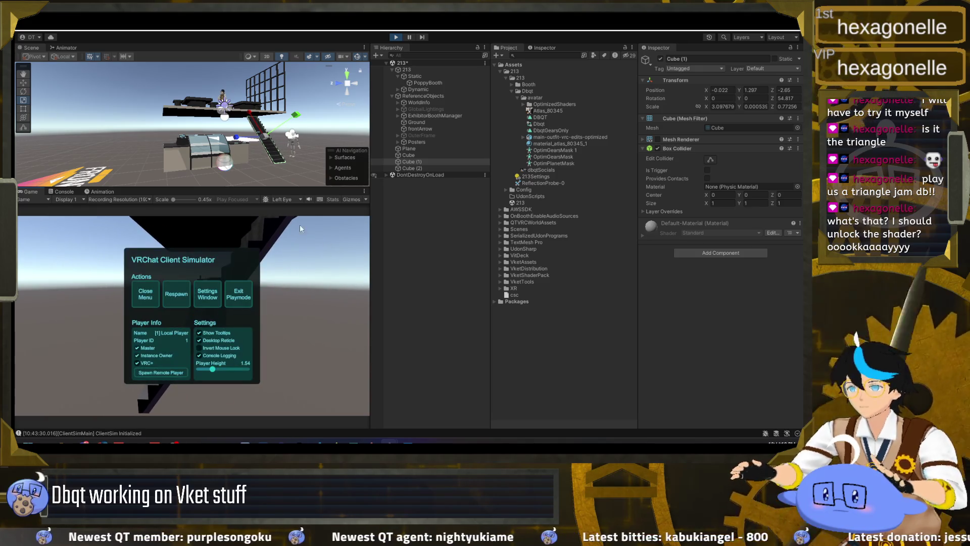
Tilt Cube (1) under the staircase to Rotation Z 42
left_click_drag(276, 188, 283, 230)
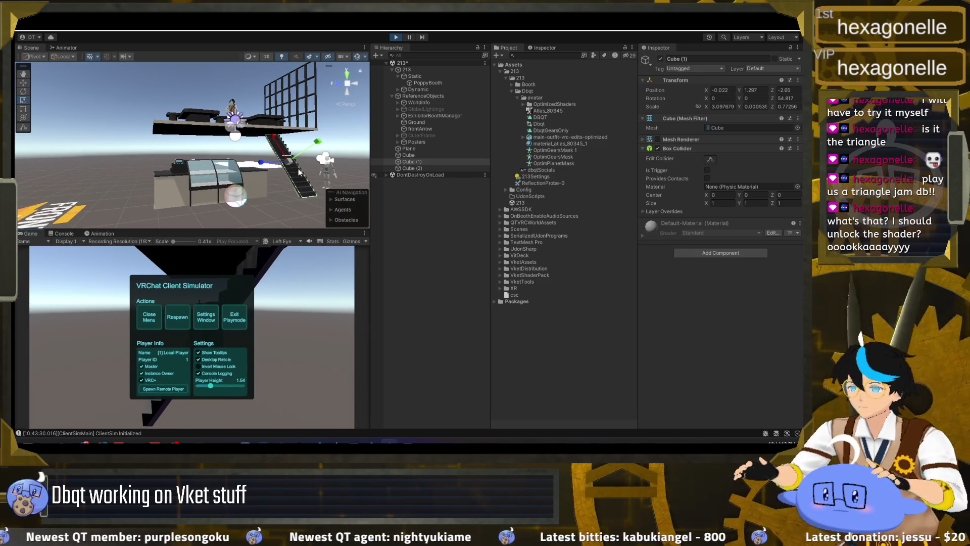
key("e")
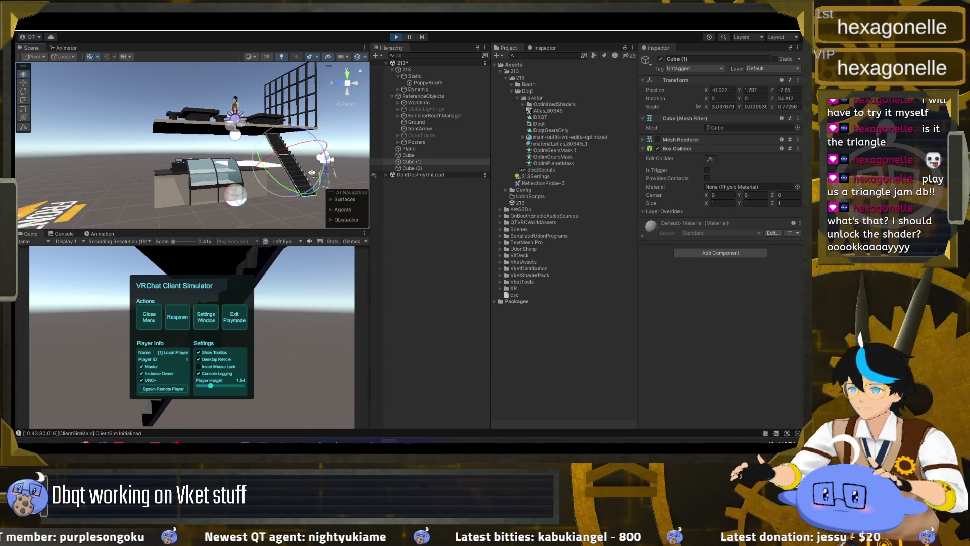
left_click_drag(159, 111, 47, 71)
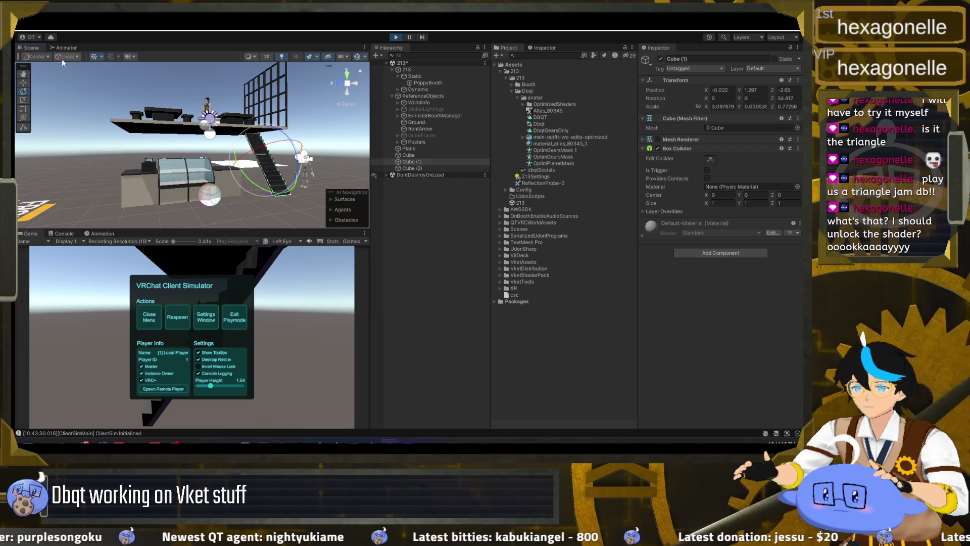
left_click_drag(184, 143, 180, 150)
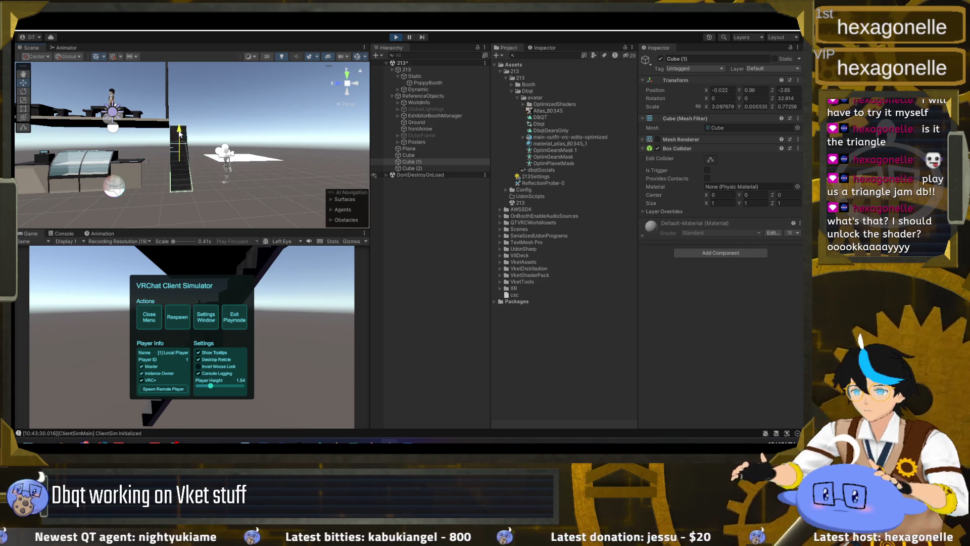
Walk the test player up and down the stairs to check the 42° slope
left_click(163, 317)
key("w")
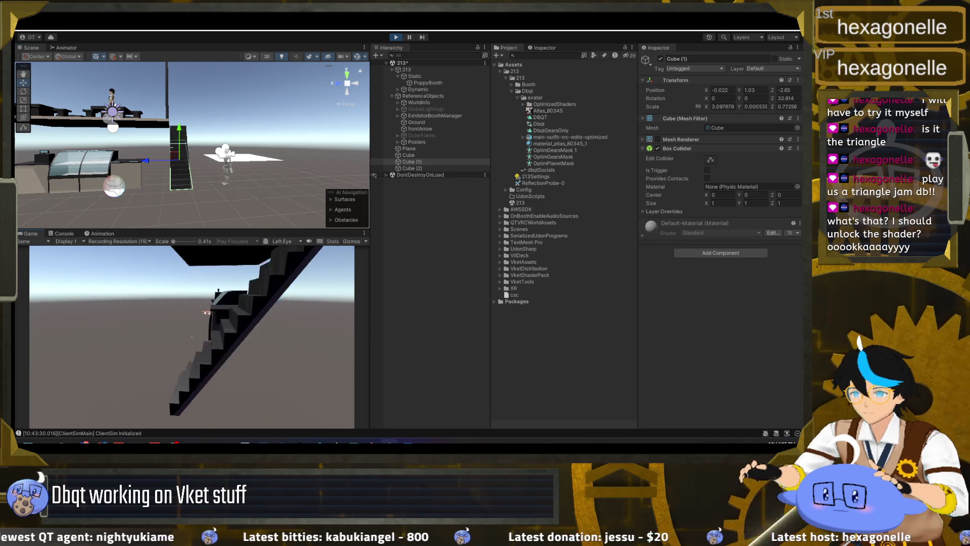
key("s")
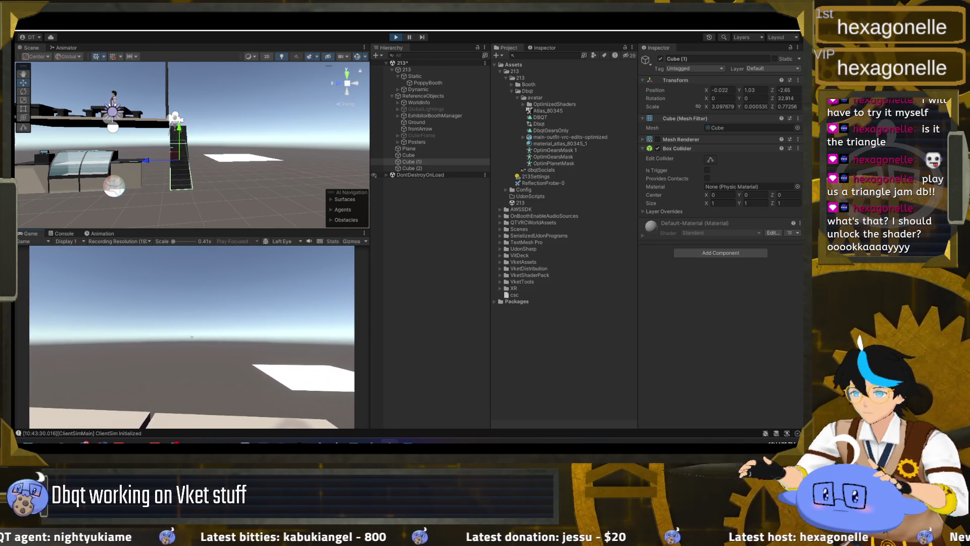
key("w")
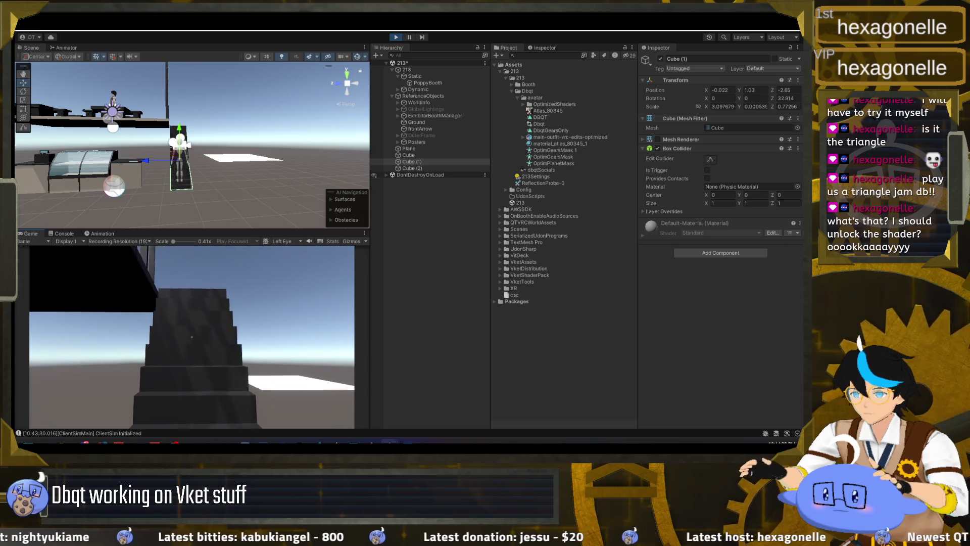
key("s")
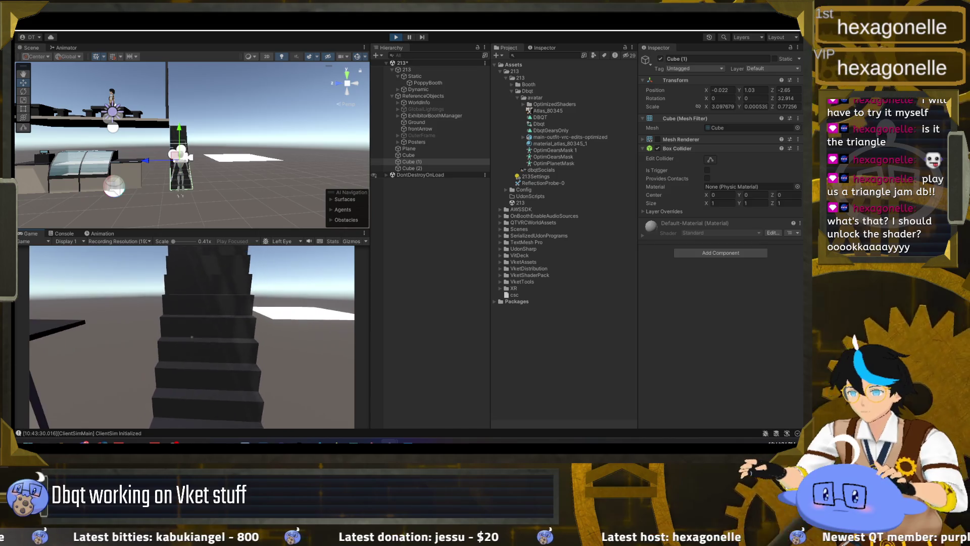
key("Escape")
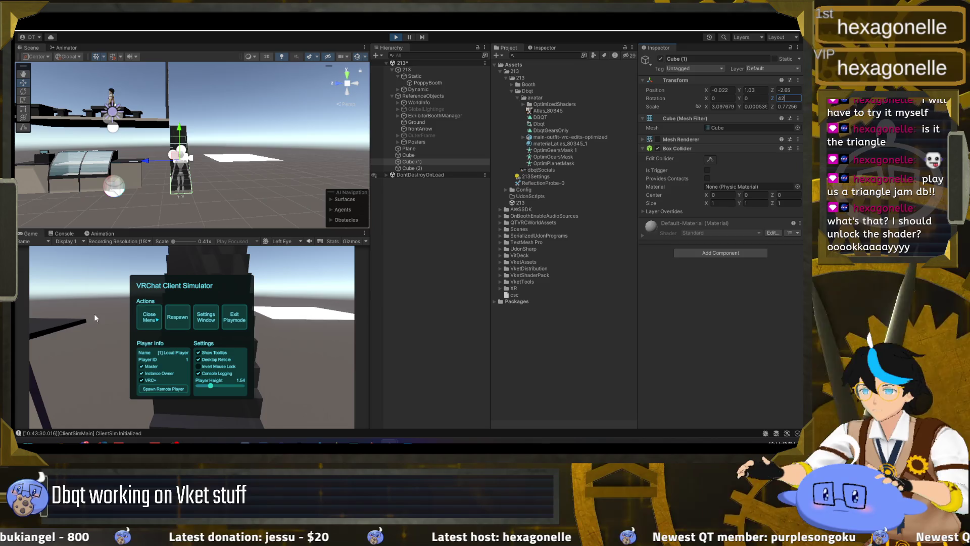
left_click(149, 320)
Set Cube (1)'s Rotation Z to 45 and walk the stairs to test it
key("w")
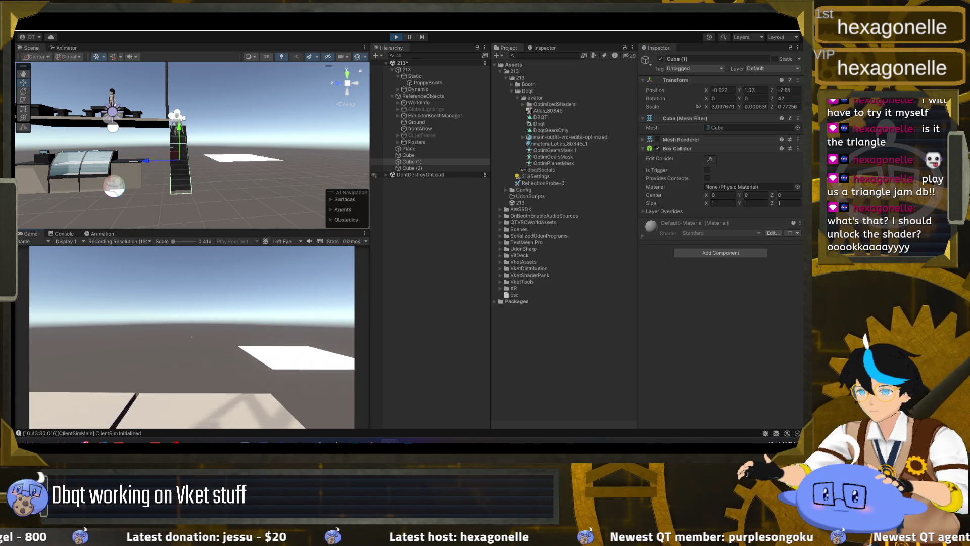
key("s")
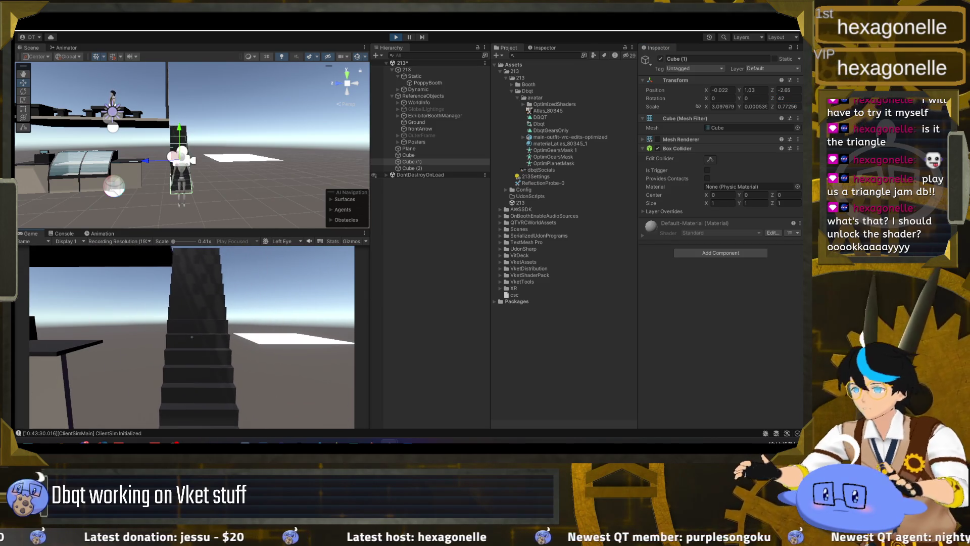
key("Escape")
left_click(791, 99)
type("45")
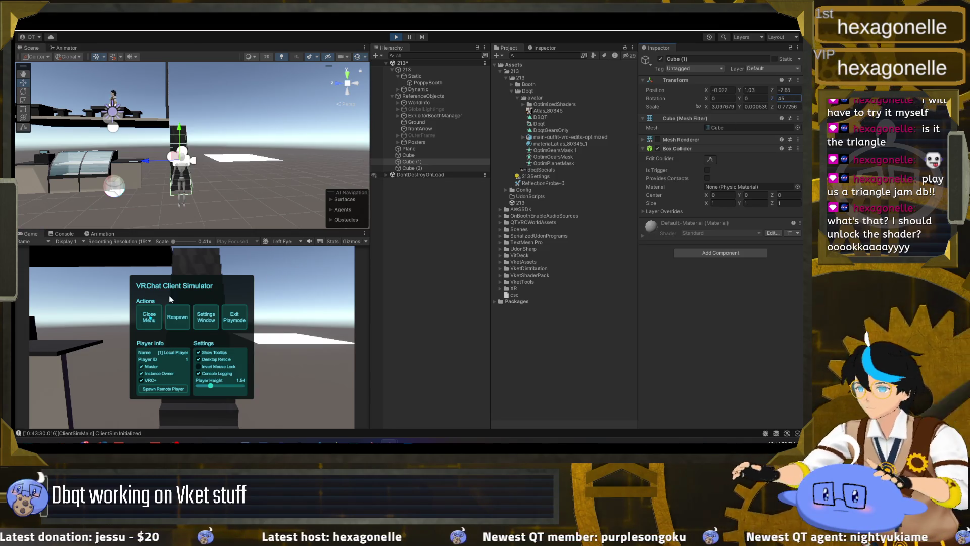
left_click(149, 317)
key("w")
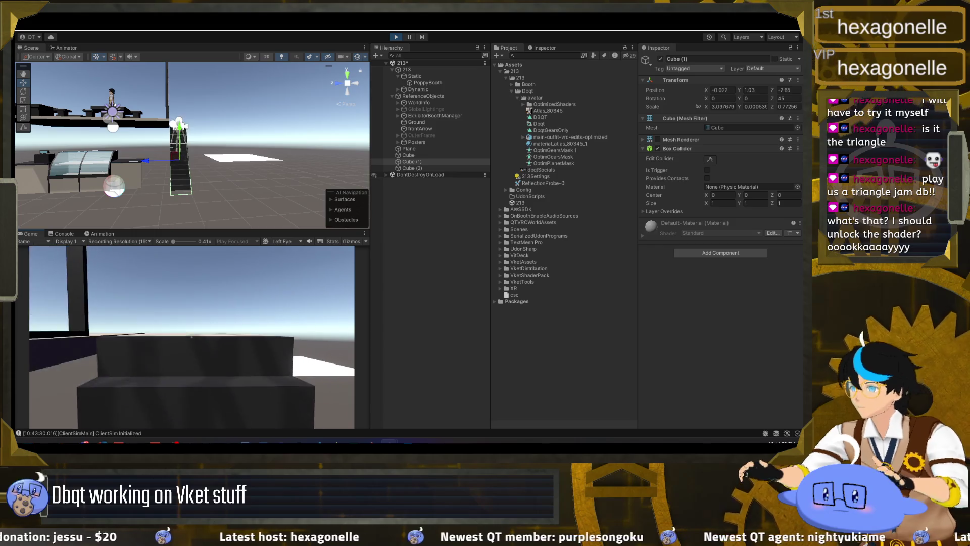
key("Escape")
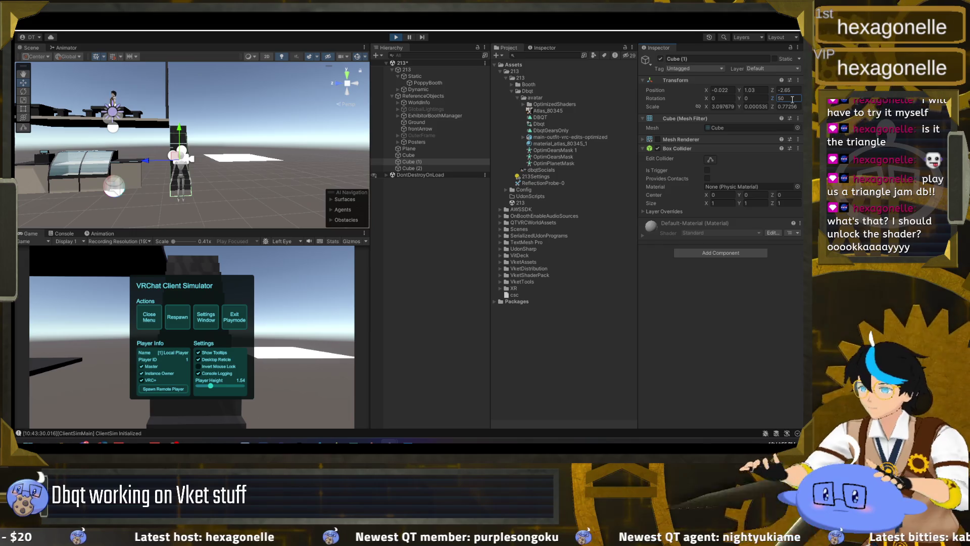
key("Escape")
key("w")
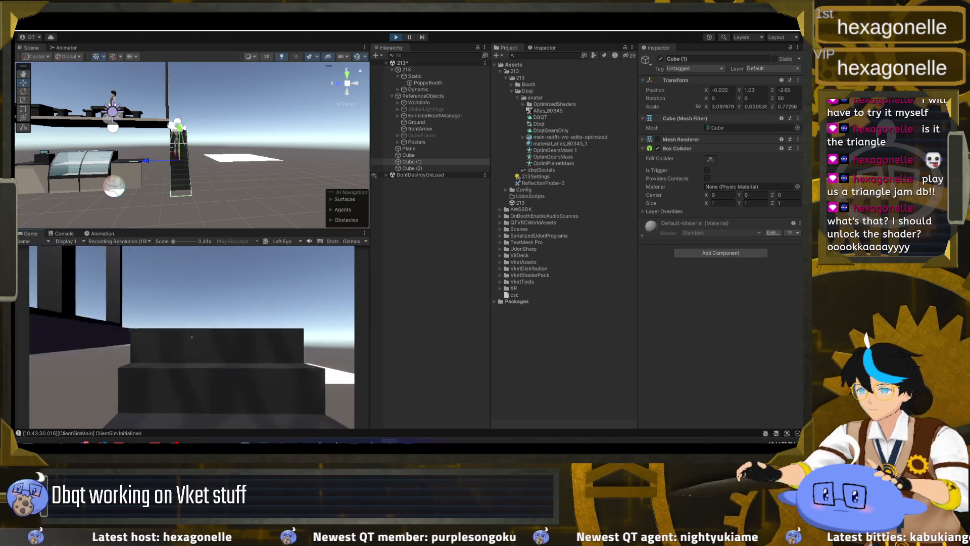
key("Escape")
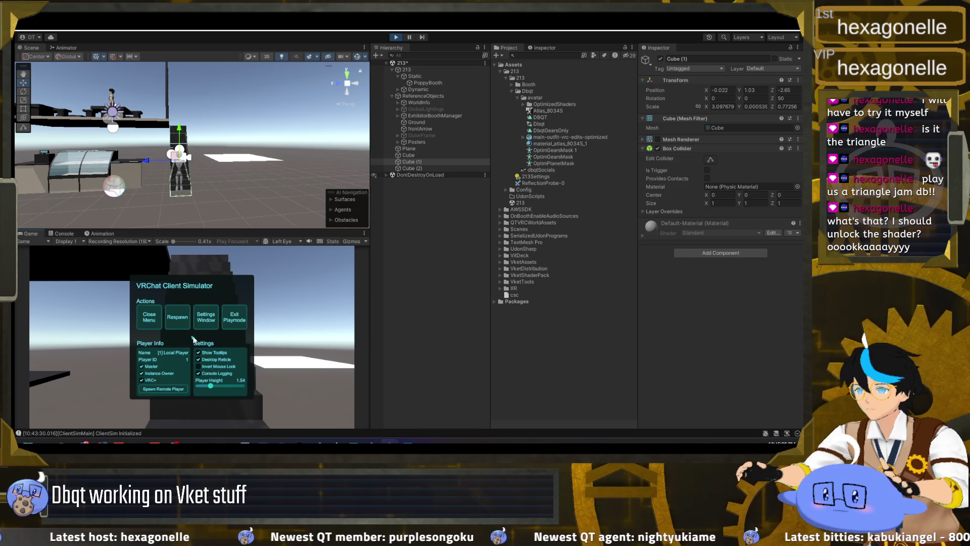
Try Cube (1) Rotation Z values of 60 and then 55 on the stairs
type("60")
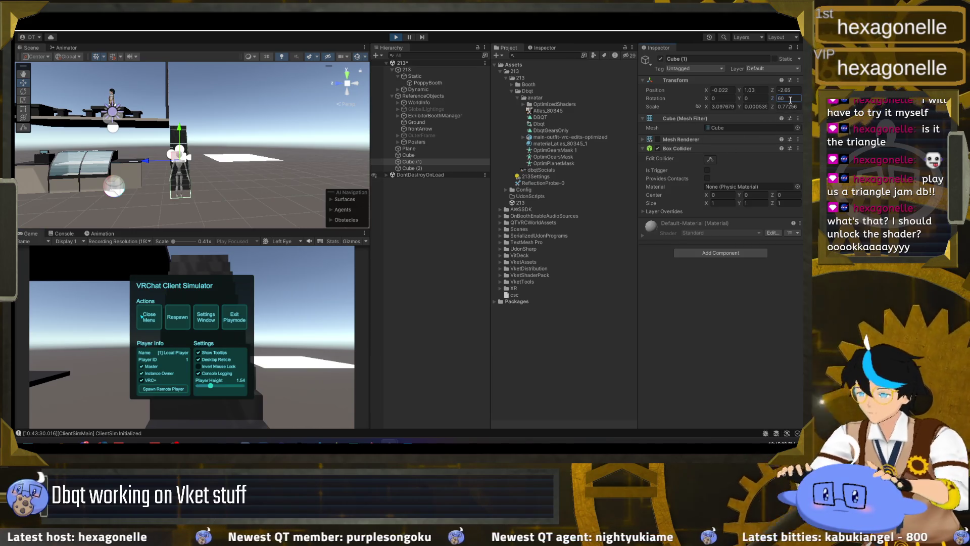
left_click(142, 316)
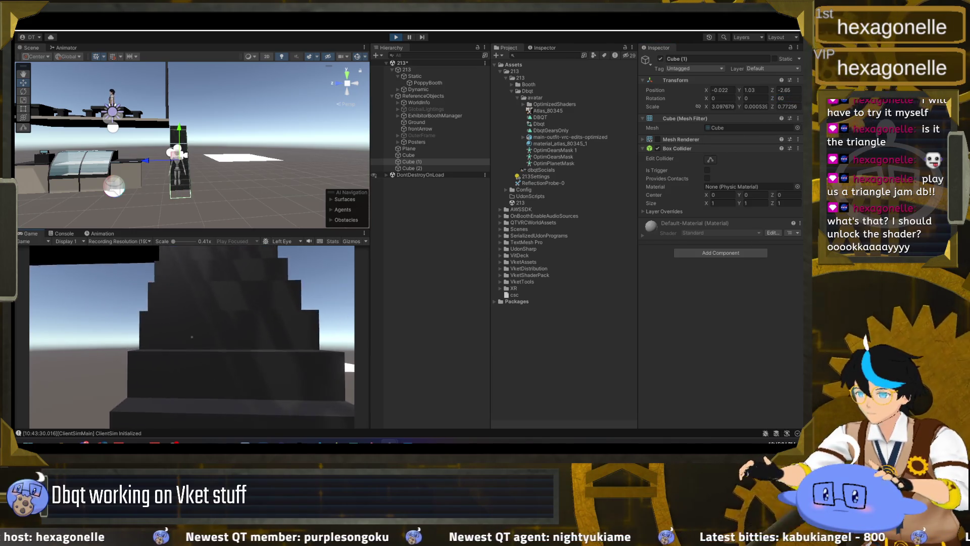
key("w")
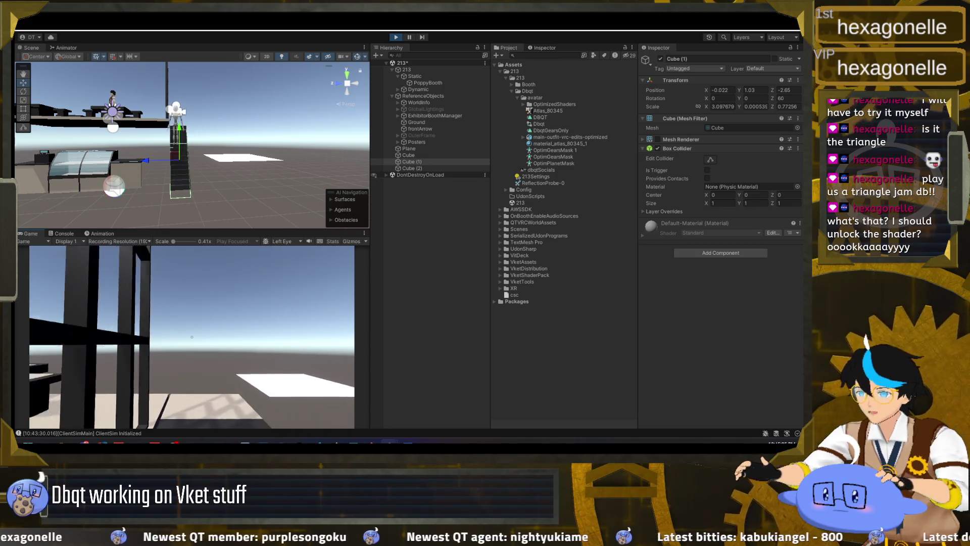
key("Escape")
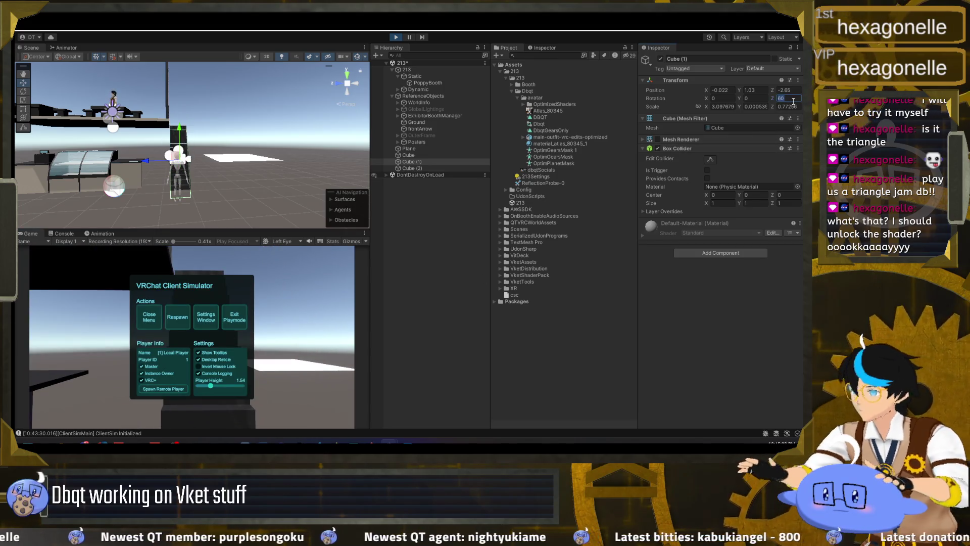
type("5")
left_click(169, 350)
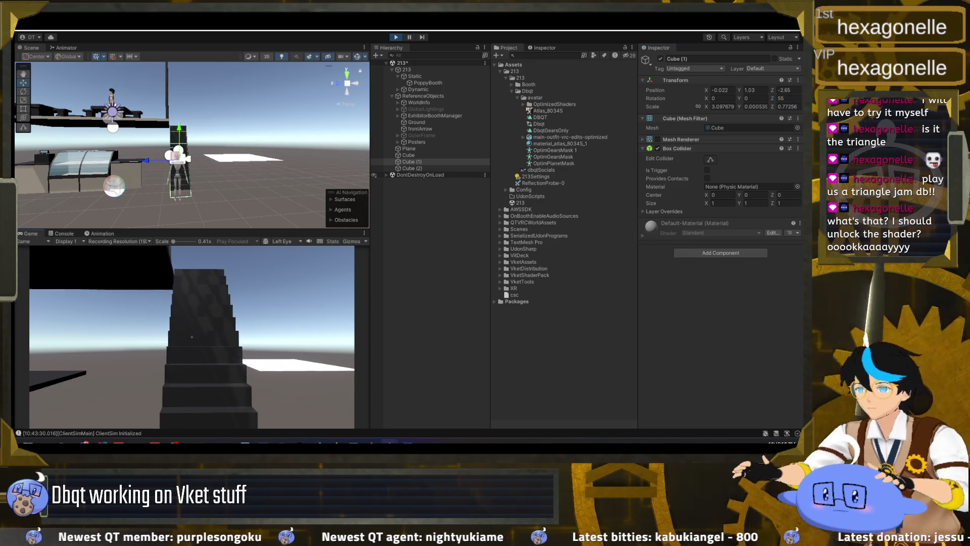
Test the stairs again and change Cube (1)'s Rotation Z to 51
key("w")
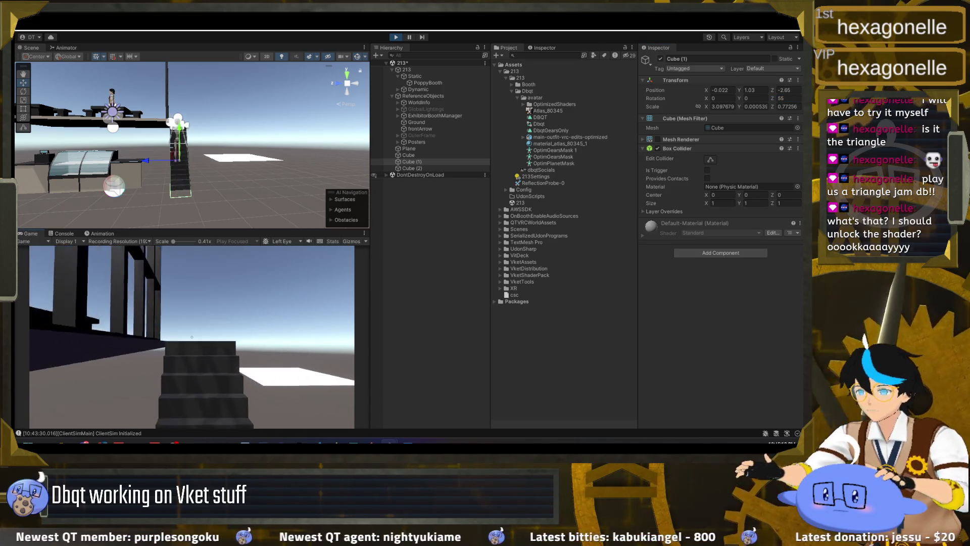
key("Escape")
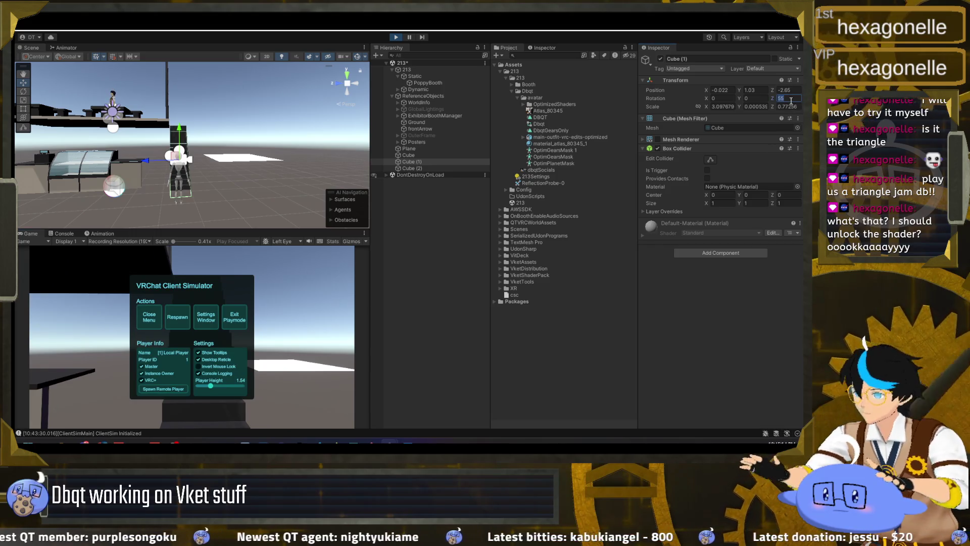
left_click(149, 317)
key("Escape")
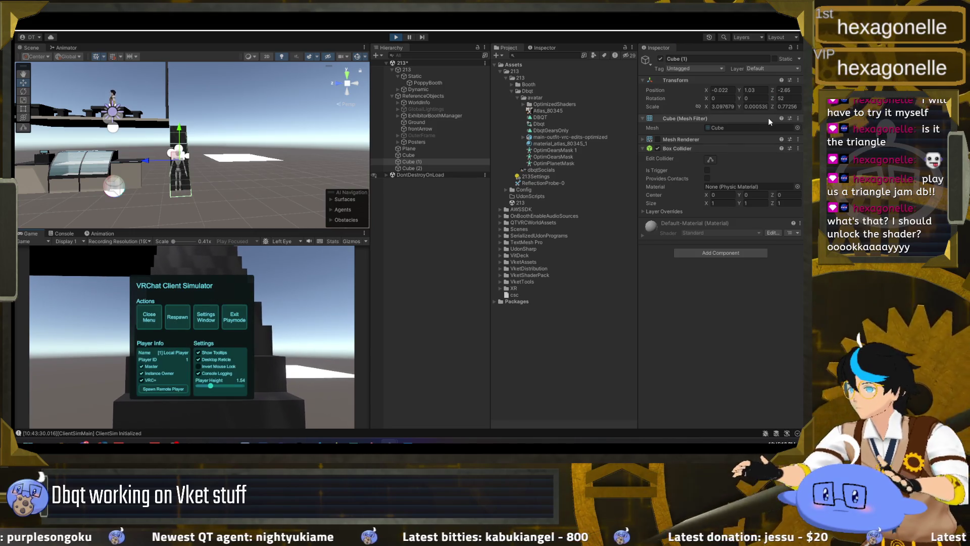
type("1")
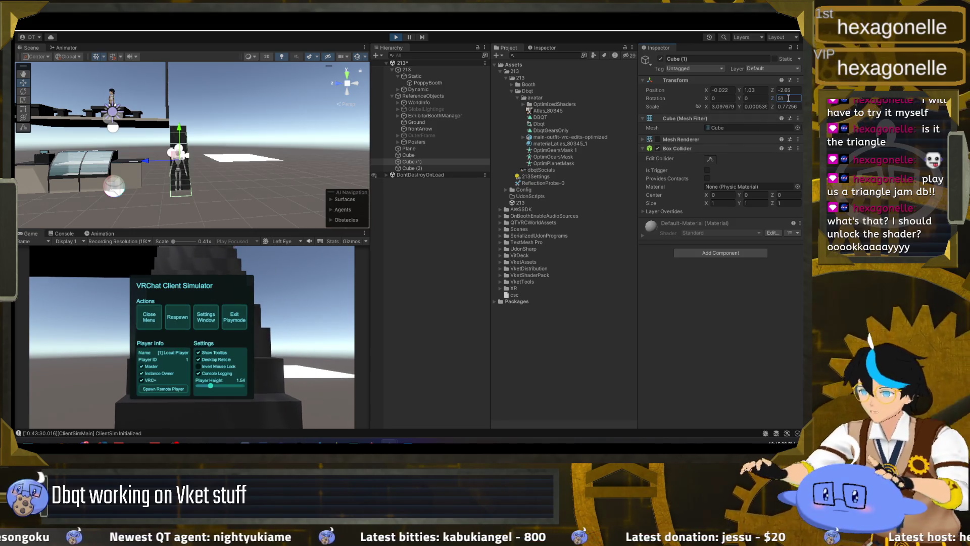
left_click(200, 316)
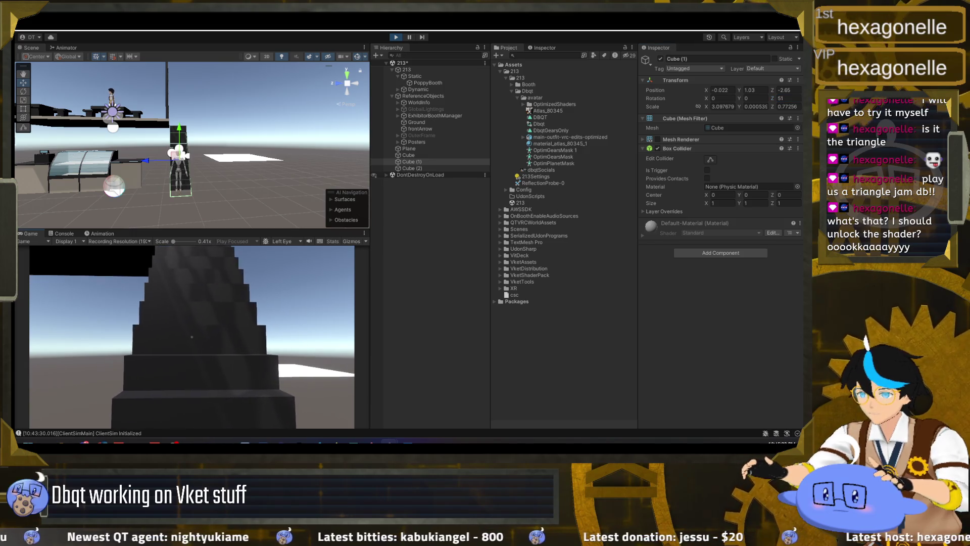
Walk the stairs at the final 50° angle, then stop the play test
key("Escape")
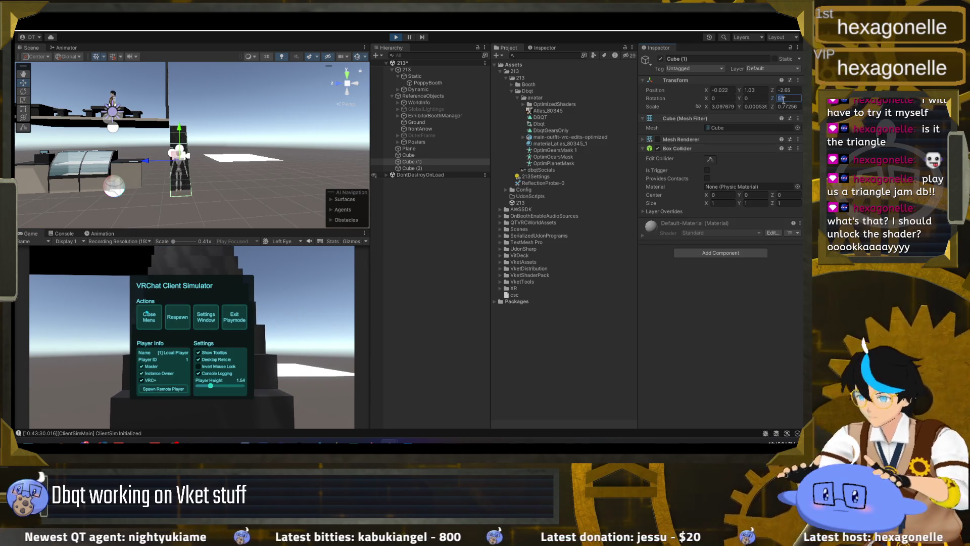
left_click(145, 319)
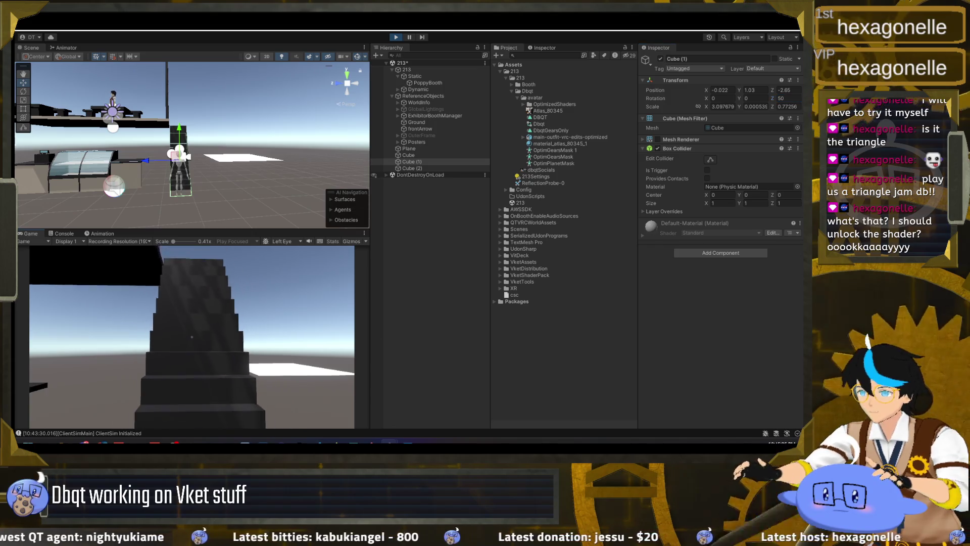
key("w")
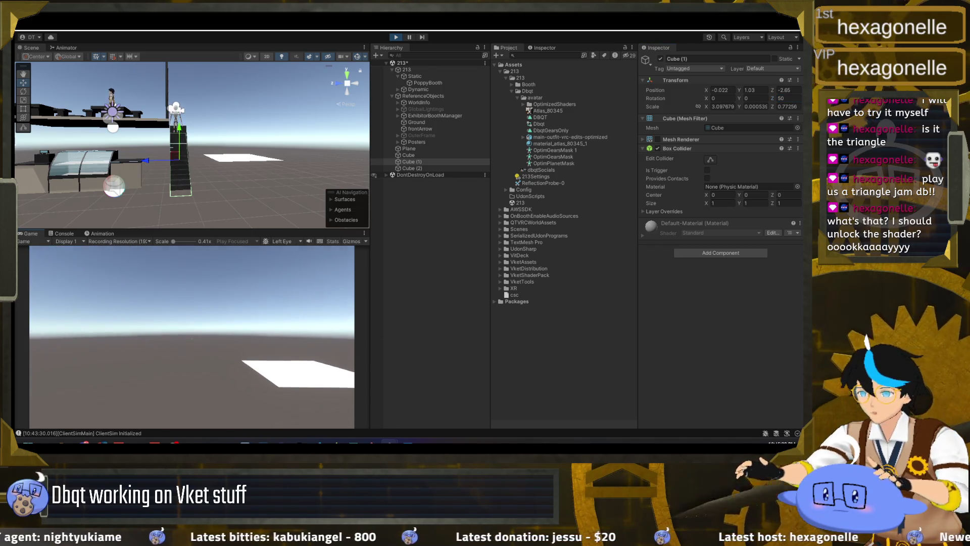
key("s")
key("w")
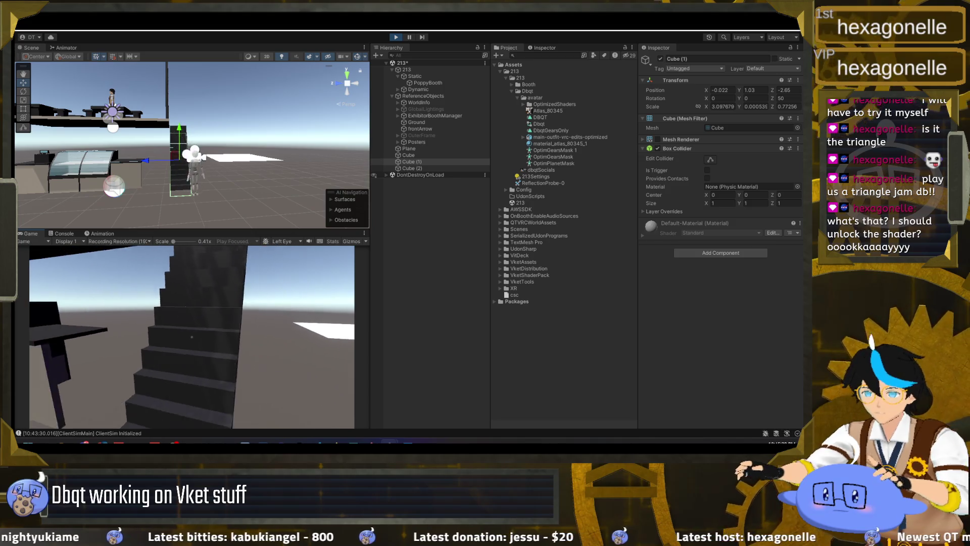
key("w")
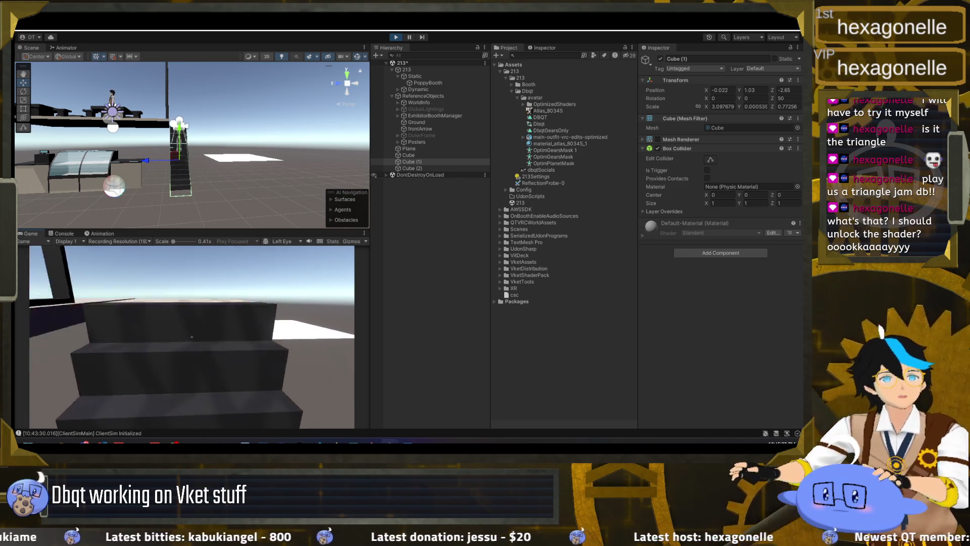
key("w")
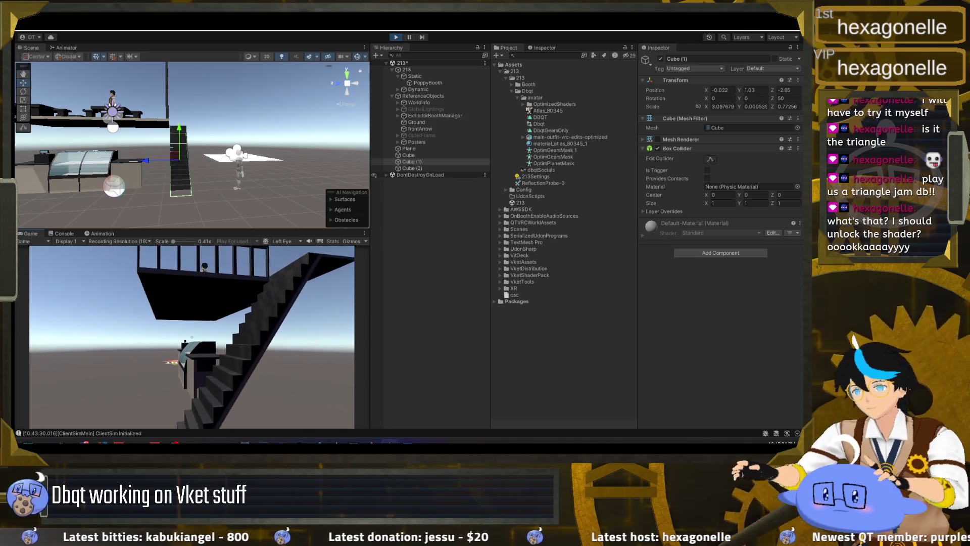
key("Escape")
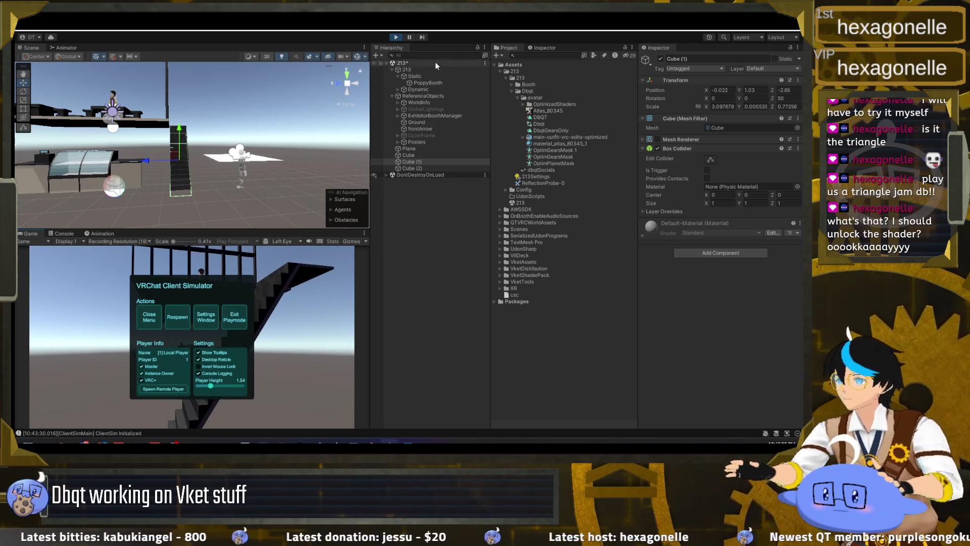
left_click(399, 36)
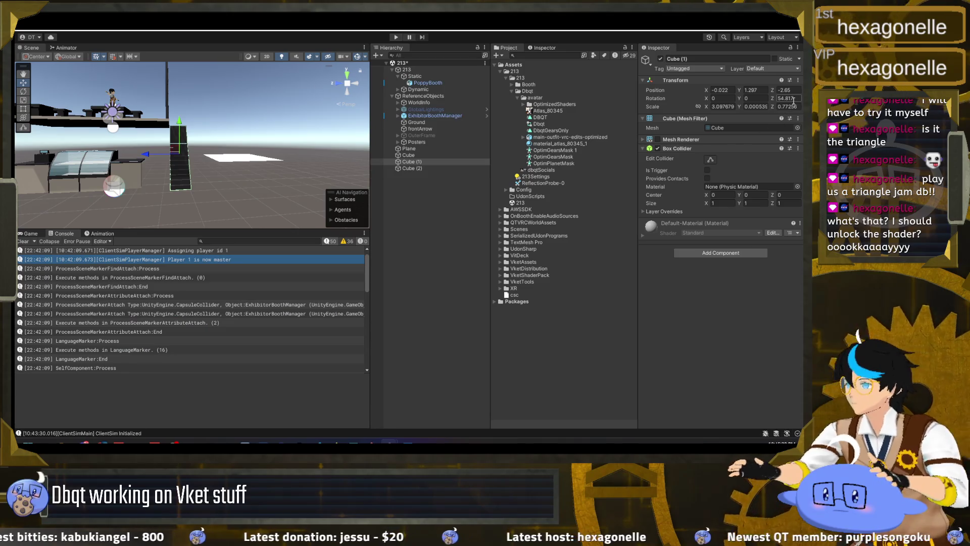
left_click_drag(109, 165, 32, 157)
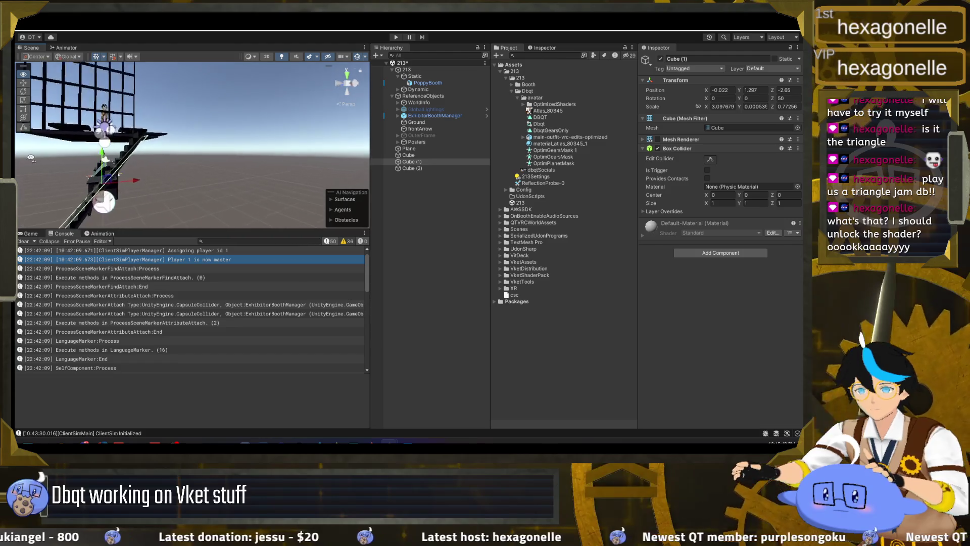
key("f")
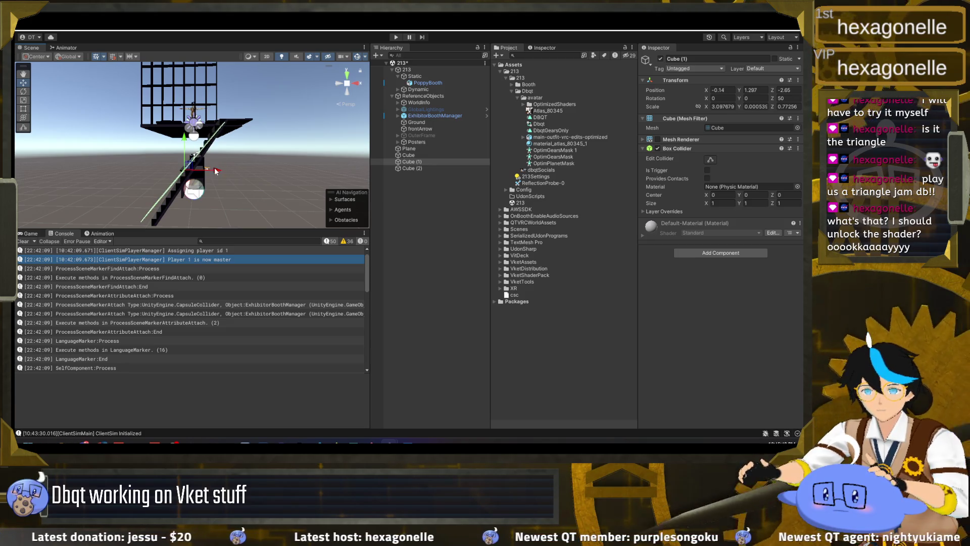
mouse_move(207, 180)
left_mouse_down()
mouse_move(216, 188)
mouse_move(211, 146)
mouse_move(211, 164)
left_mouse_up()
key("r")
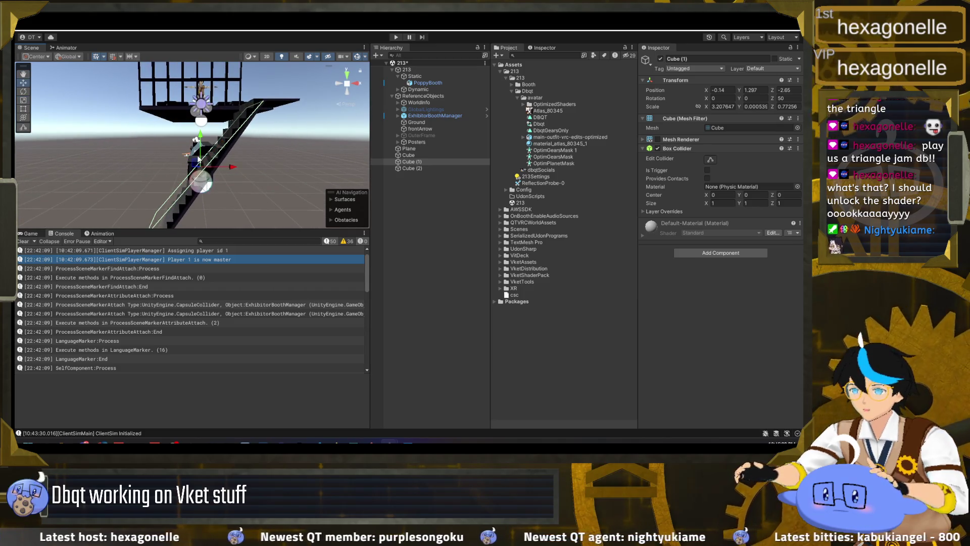
left_click_drag(231, 168, 253, 174)
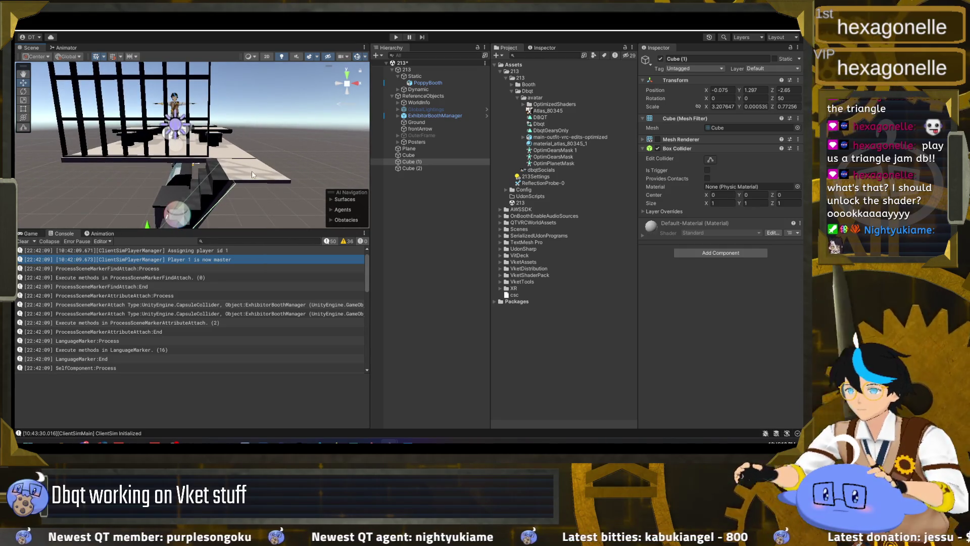
left_click(408, 169)
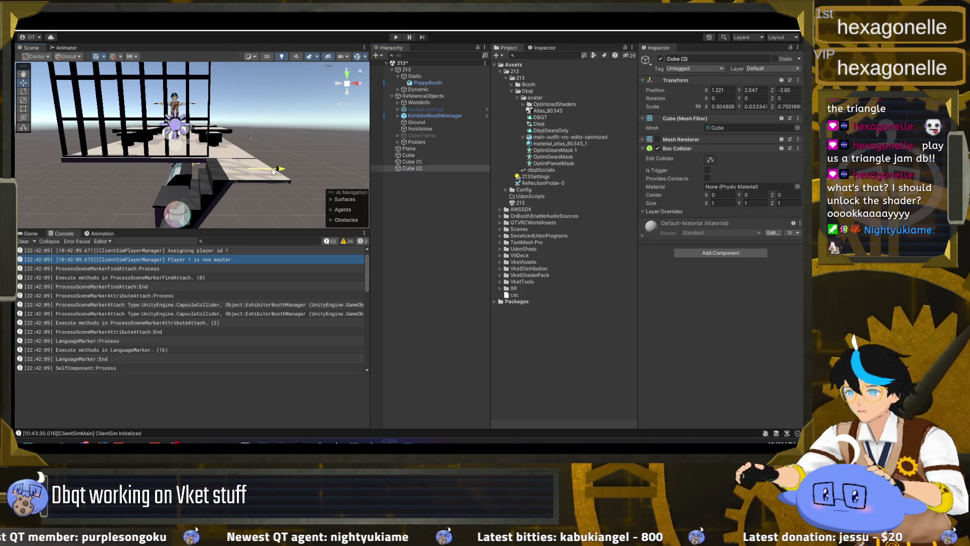
left_click(396, 38)
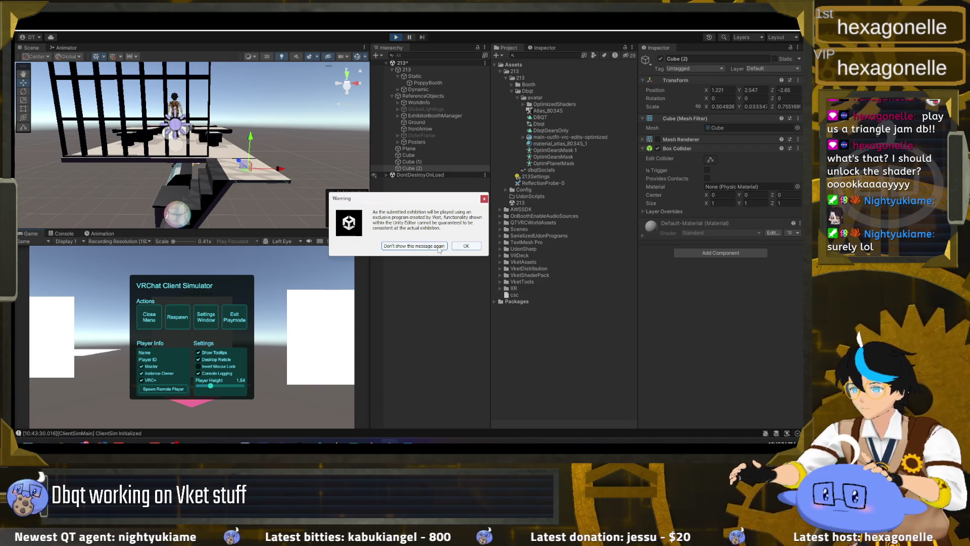
left_click(438, 246)
left_click(155, 321)
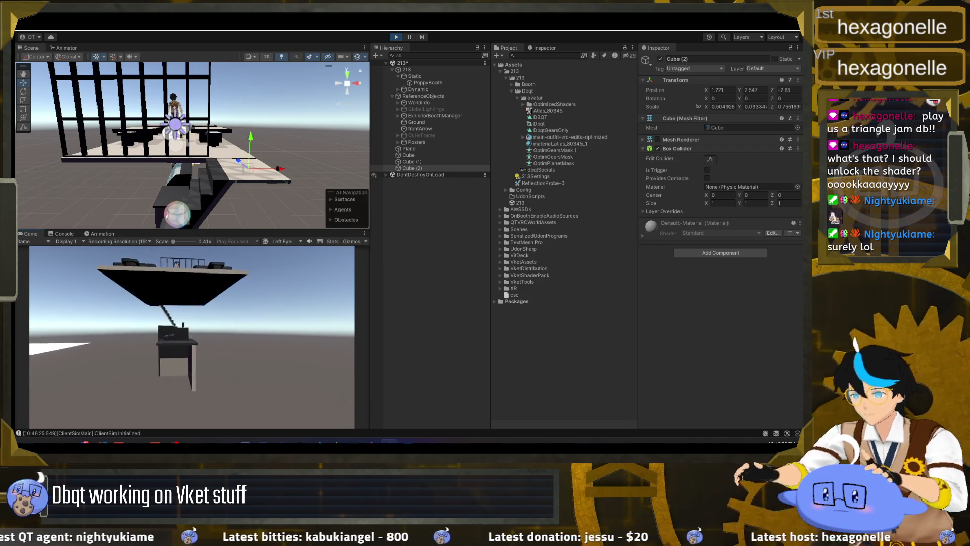
key("w")
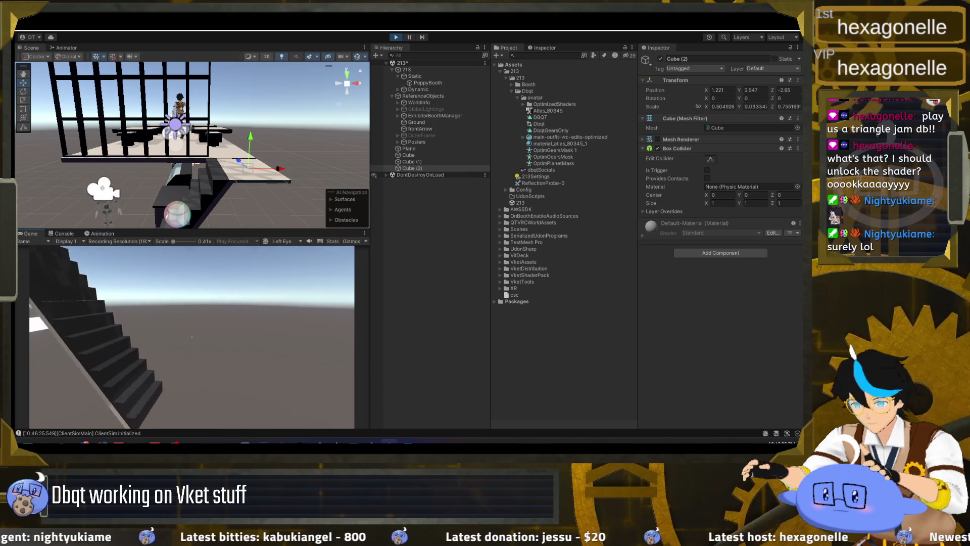
key("w")
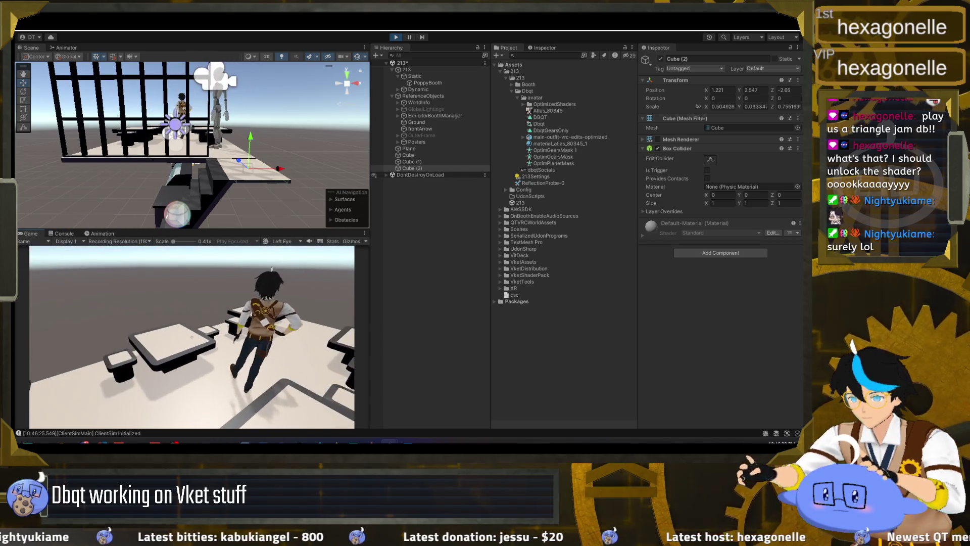
key("s")
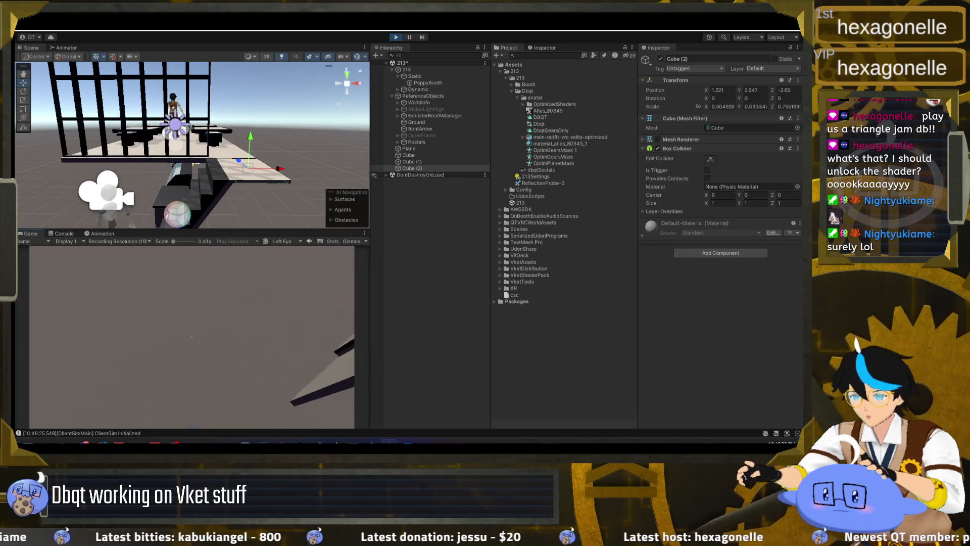
key("w")
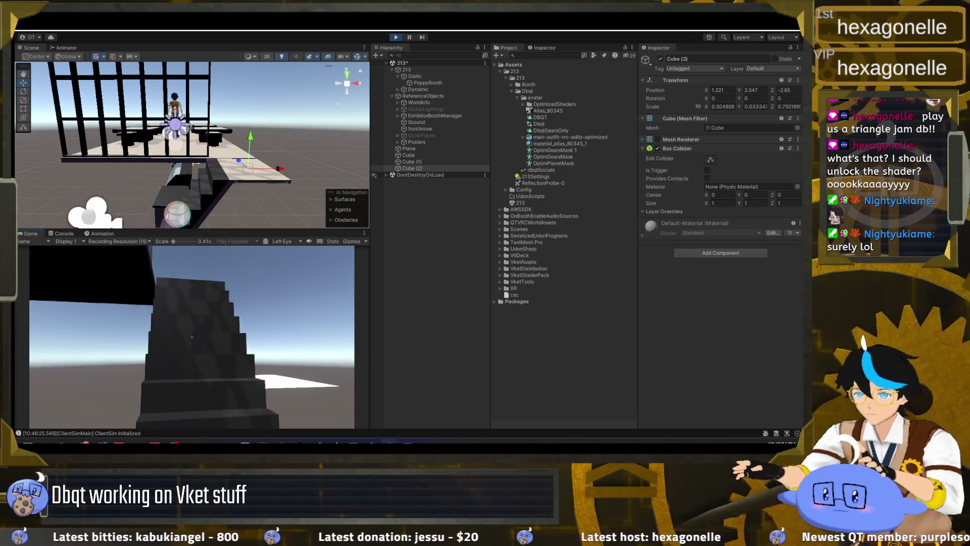
key("s")
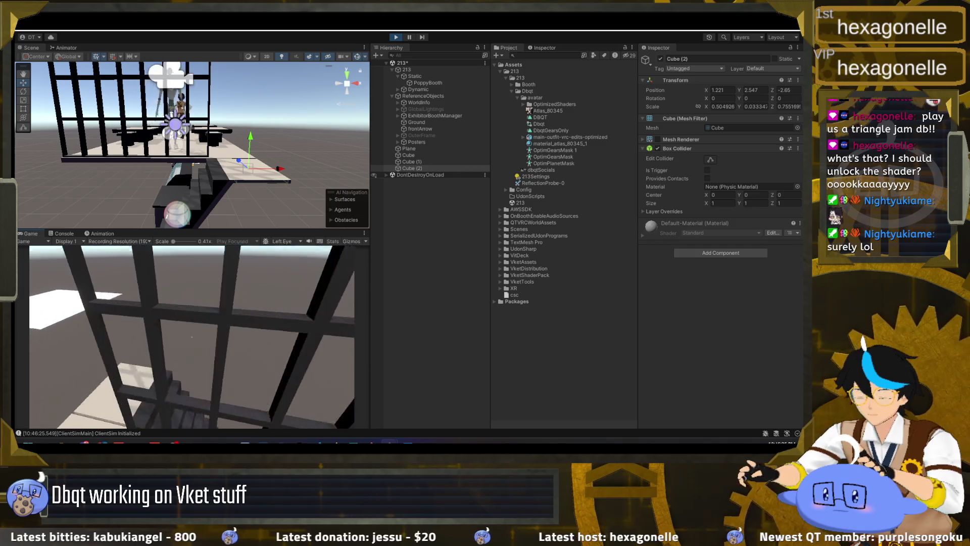
key("w")
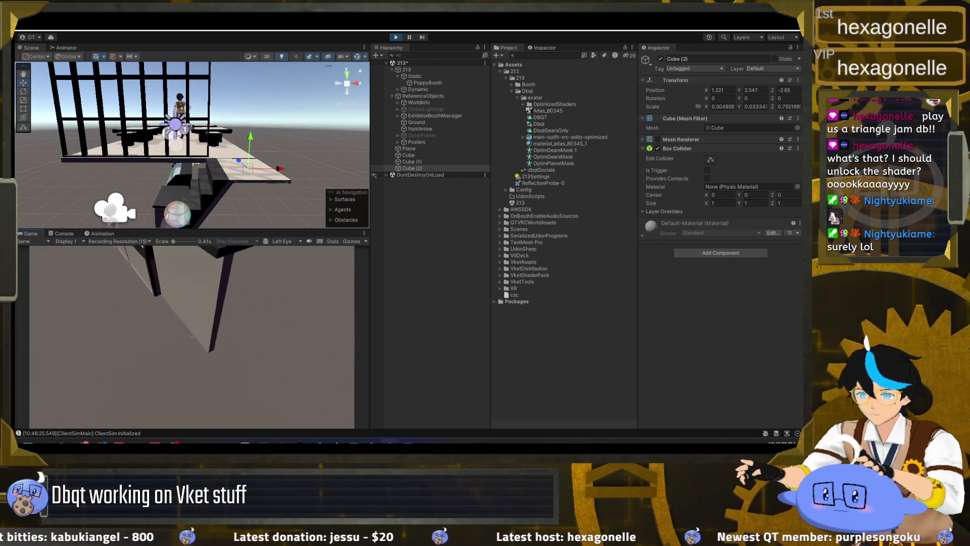
key("s")
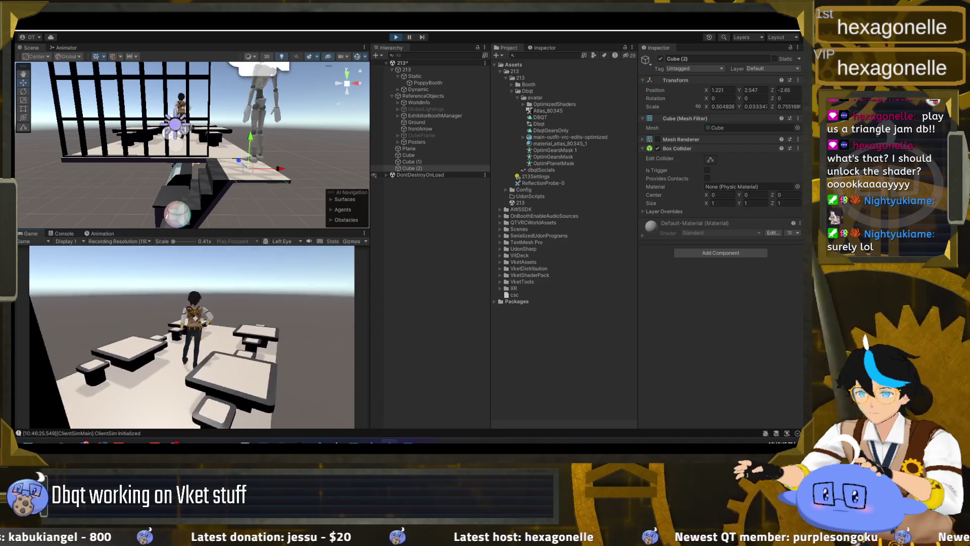
key("Escape")
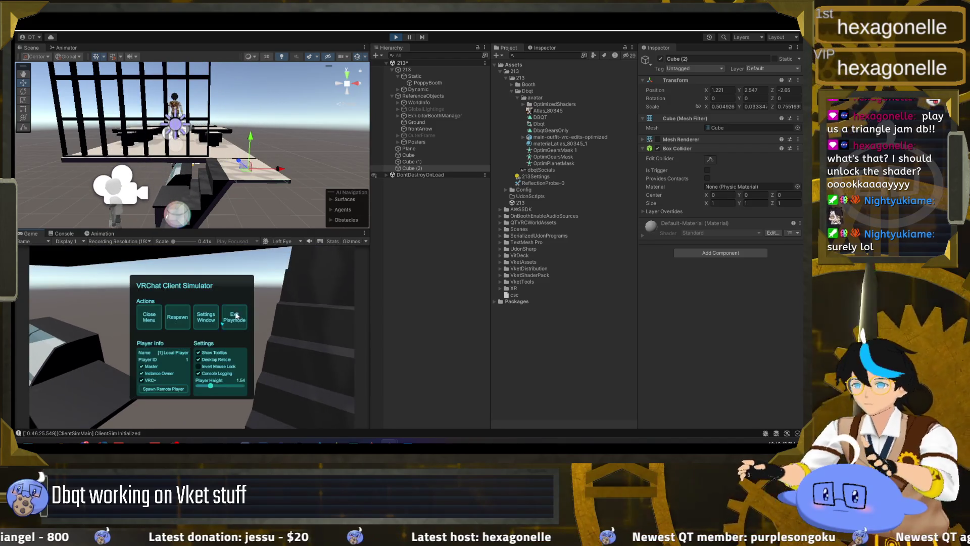
left_click(396, 37)
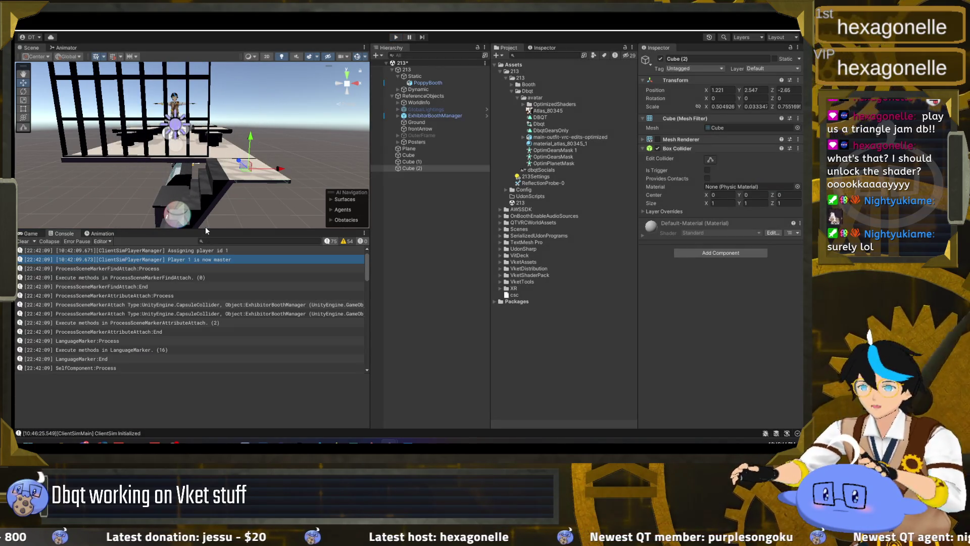
Inspect the sloped Cube (1), then enable OuterFrame so its dark frame encloses the booth
double_click(421, 162)
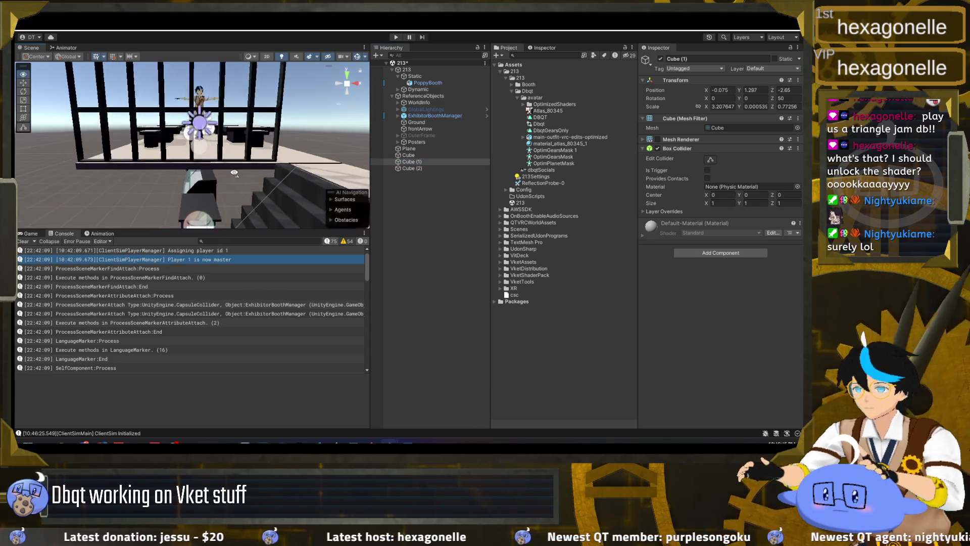
left_click_drag(249, 153, 241, 145)
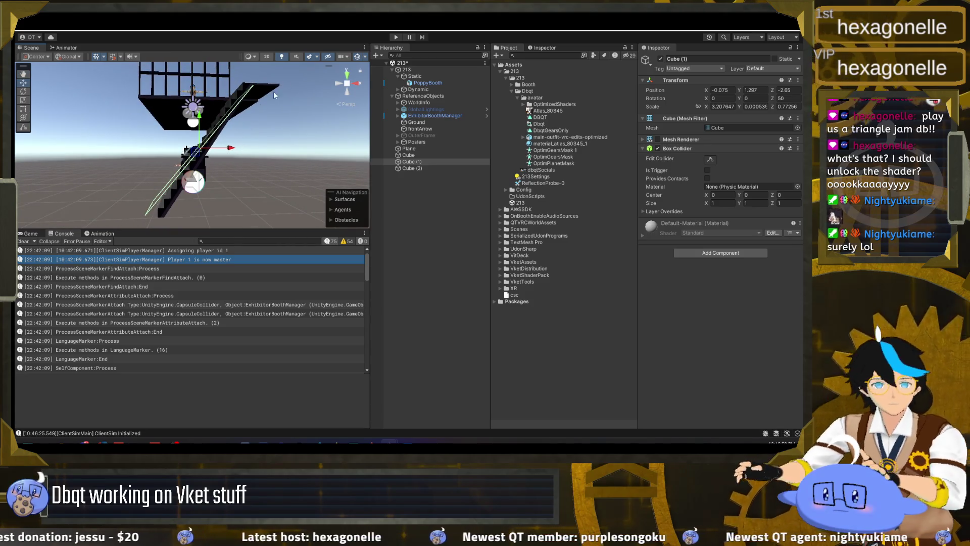
mouse_move(237, 157)
left_mouse_down()
mouse_move(228, 159)
mouse_move(240, 179)
mouse_move(328, 187)
left_mouse_up()
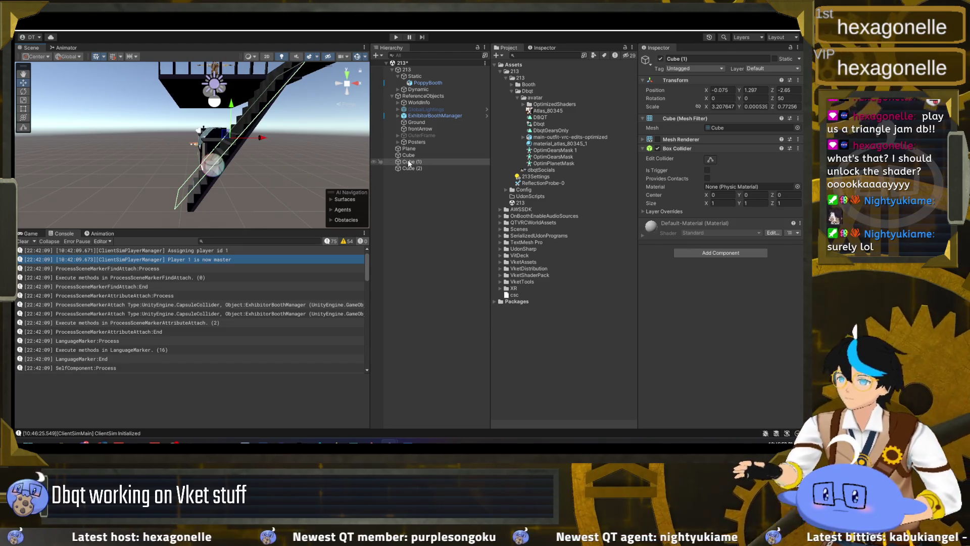
left_click(421, 135)
left_click(660, 59)
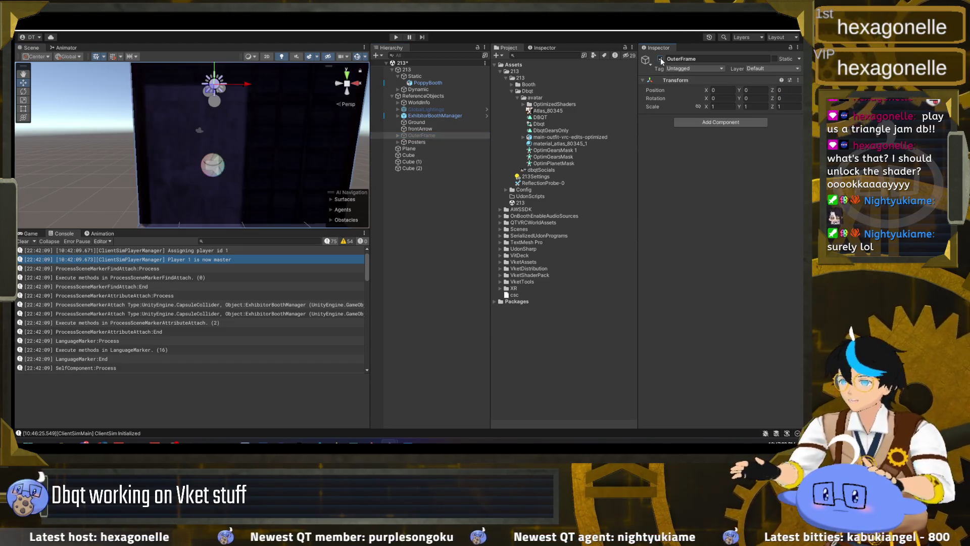
Play-test the booth inside OuterFrame, walking past the tables, staircase, walls and sign
key("ctrl+p")
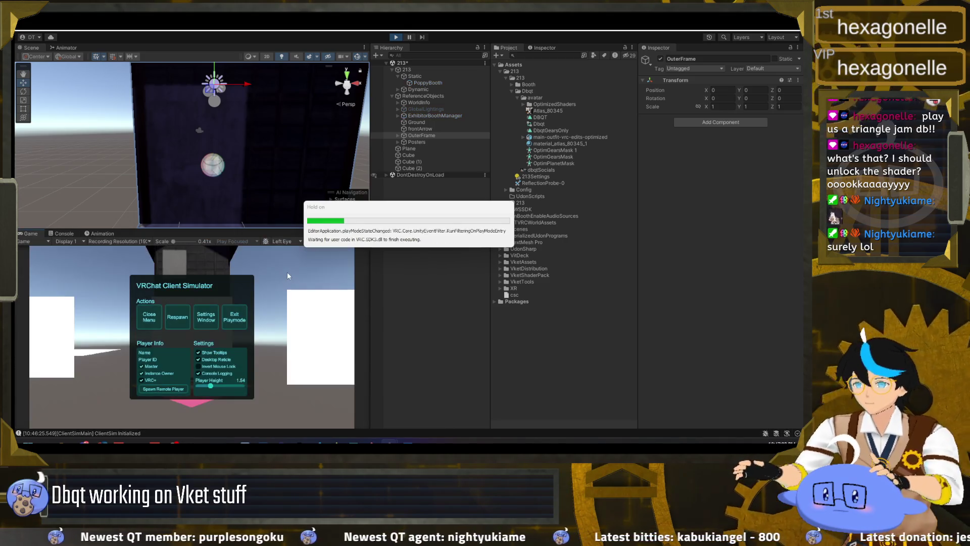
key("w")
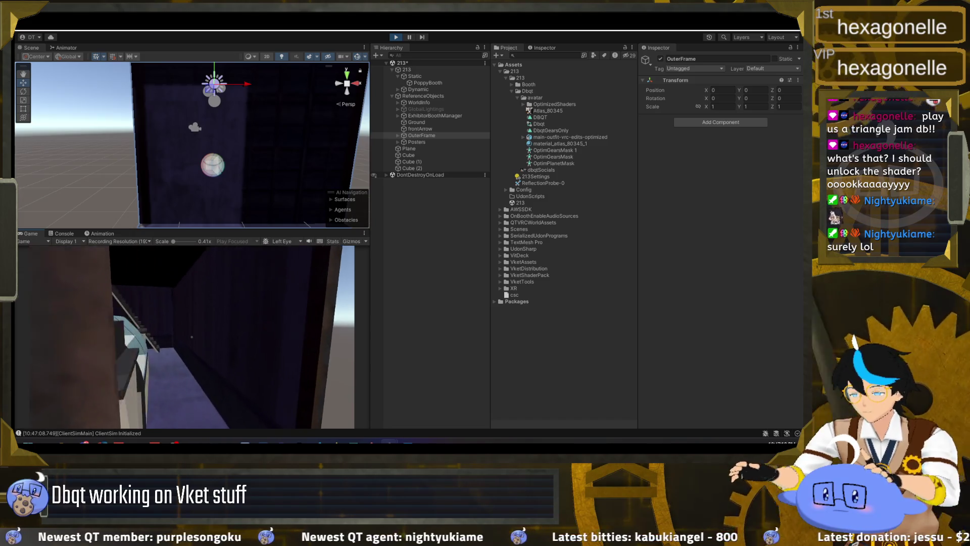
key("w")
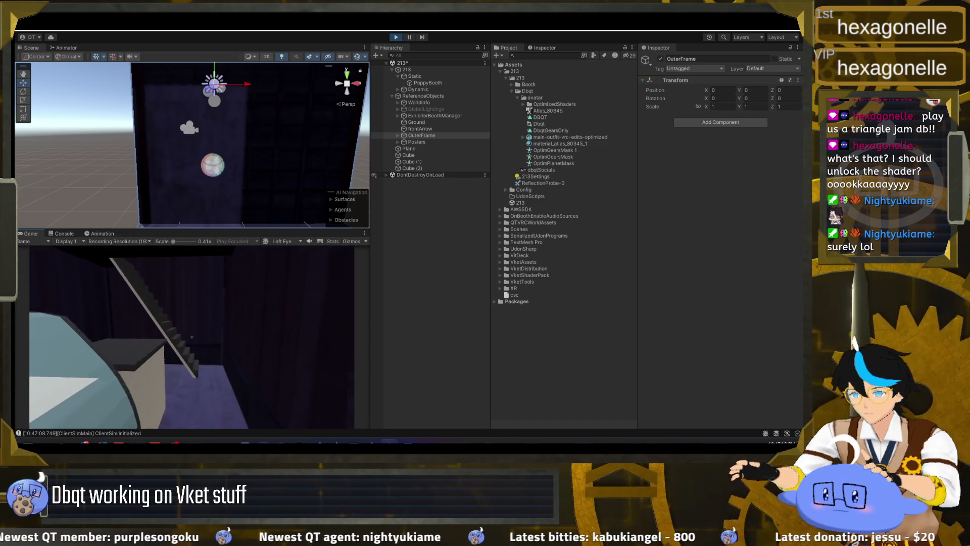
key("w")
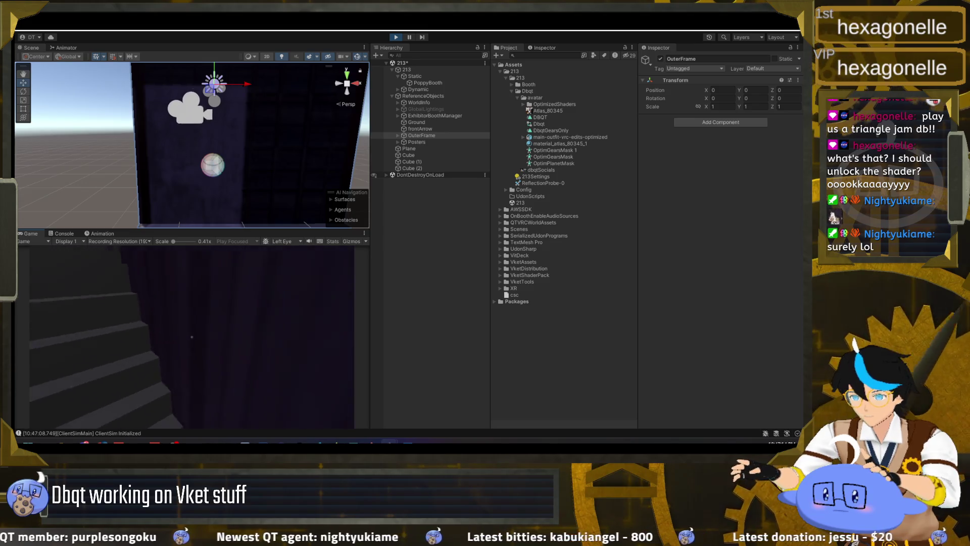
key("w")
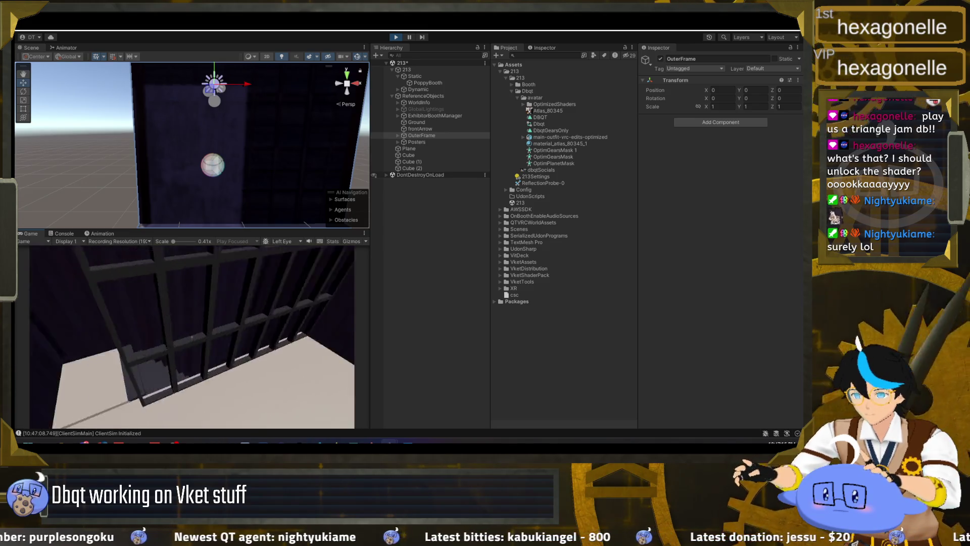
key("w")
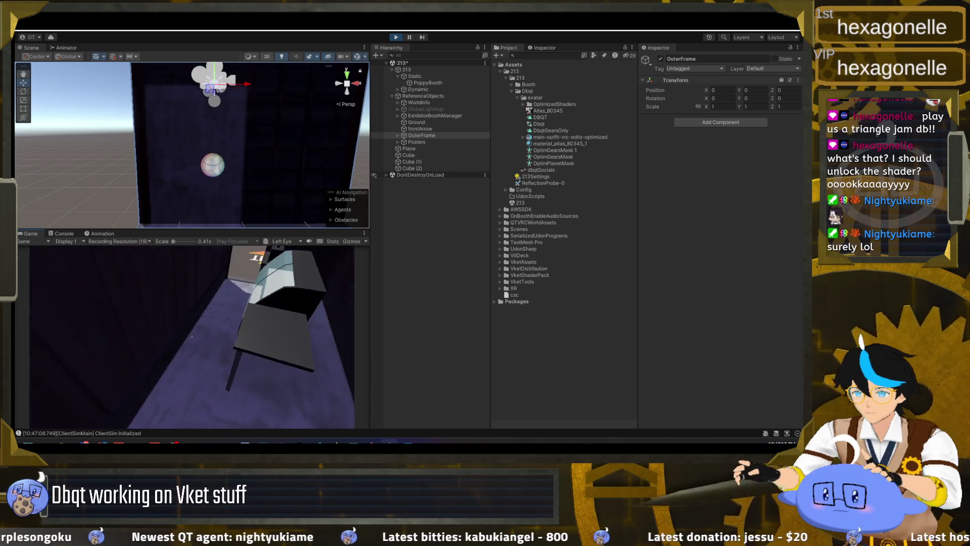
key("w")
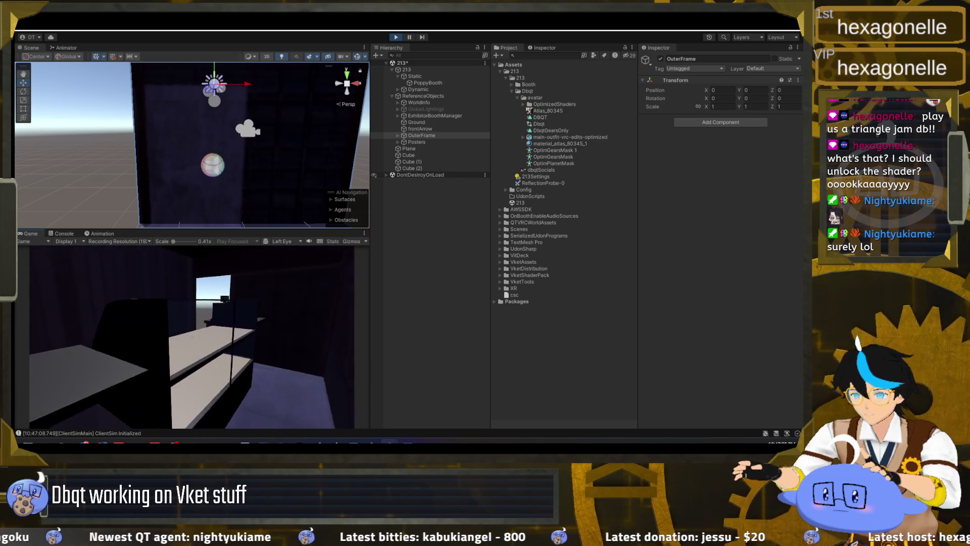
key("w")
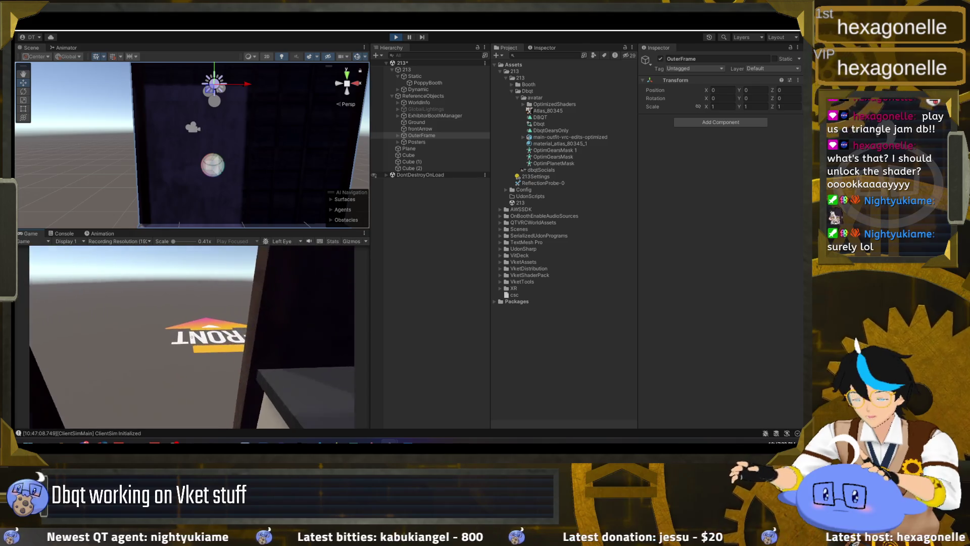
key("Escape")
Exit play mode, deactivate OuterFrame again and collapse ReferenceObjects
left_click(394, 37)
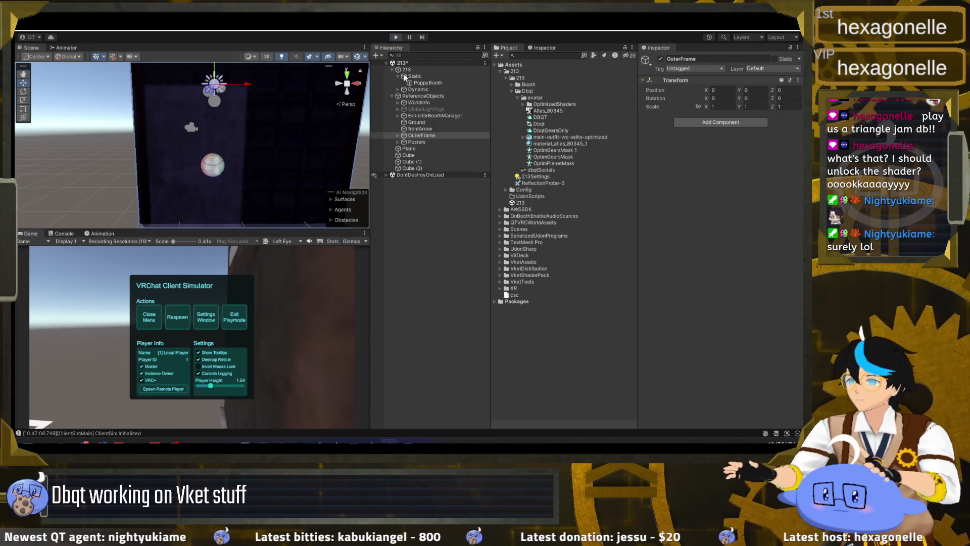
left_click(660, 58)
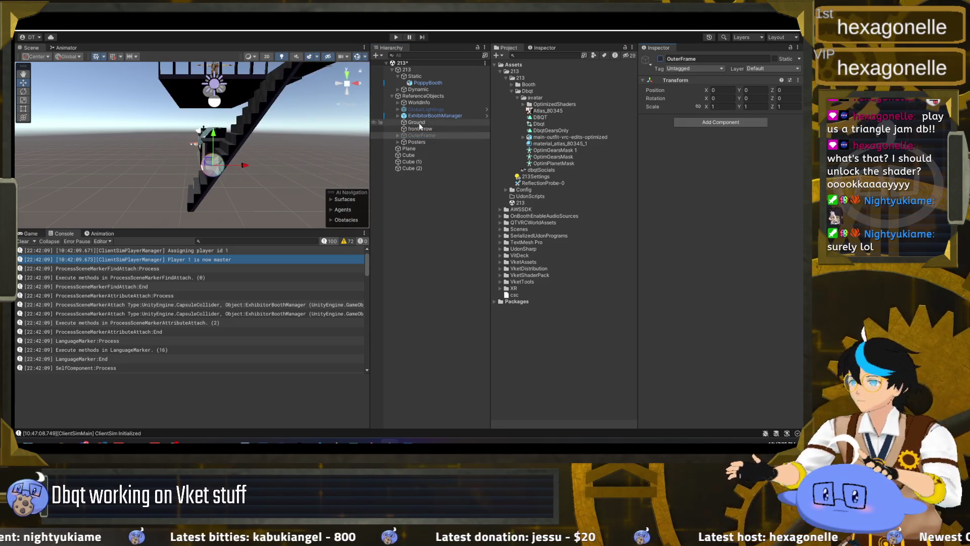
left_click(394, 96)
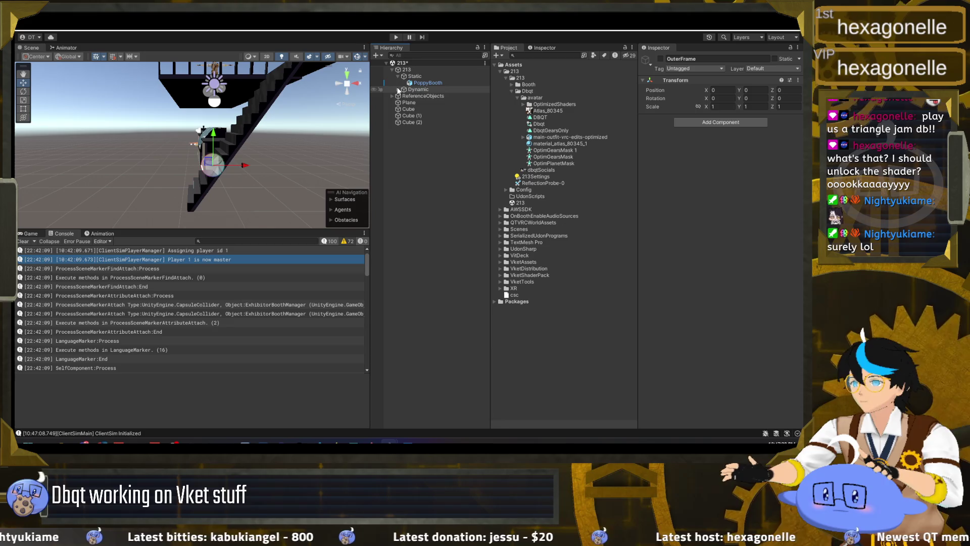
Remove the Mesh Renderer and Mesh Filter from Cube (2)
left_click(398, 90)
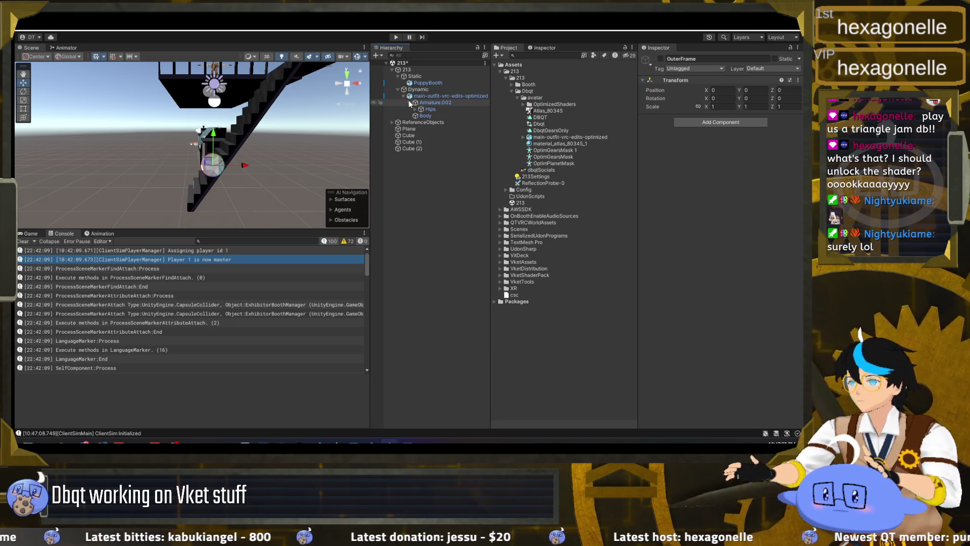
left_click(404, 96)
left_click(412, 121)
left_click(411, 129)
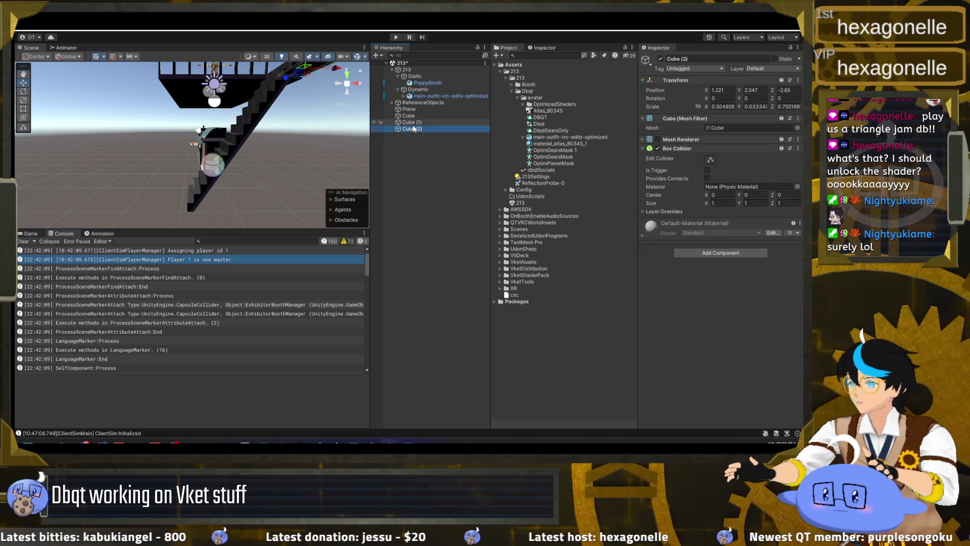
right_click(698, 140)
left_click(713, 157)
right_click(688, 119)
left_click(703, 136)
Remove Cube (1)'s Mesh Filter and Mesh Renderer, and Cube's Mesh Filter
left_click(412, 122)
right_click(688, 118)
left_click(708, 139)
right_click(688, 120)
left_click(691, 138)
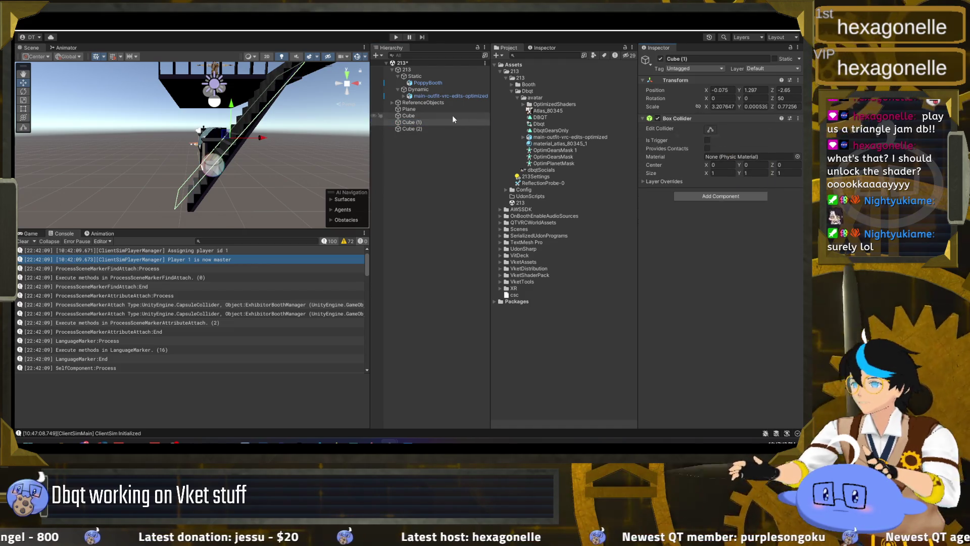
left_click(445, 115)
right_click(703, 118)
left_click(739, 135)
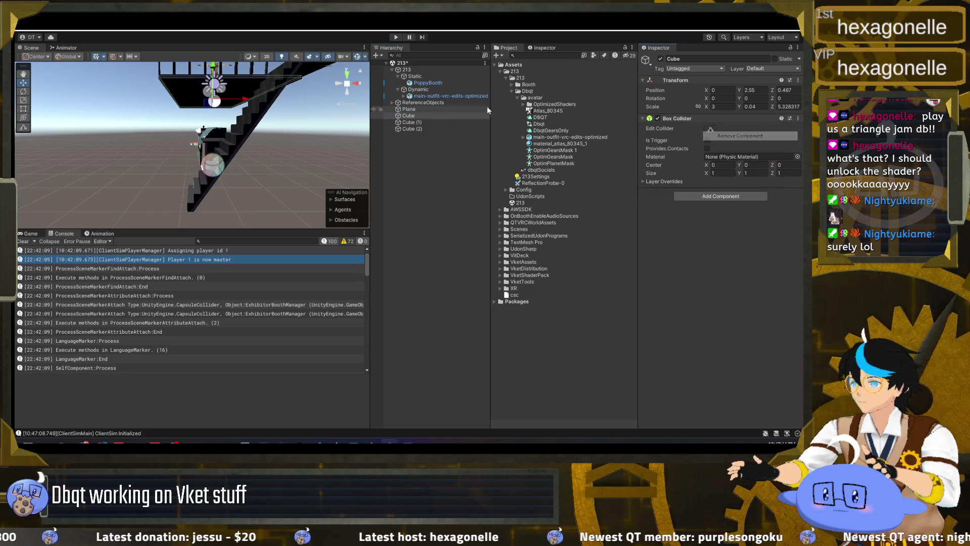
Rename Cube, Cube (1) and Cube (2) to floor collider, stair collider and stairtop collider, then select all three
left_click(409, 115)
type("n collider")
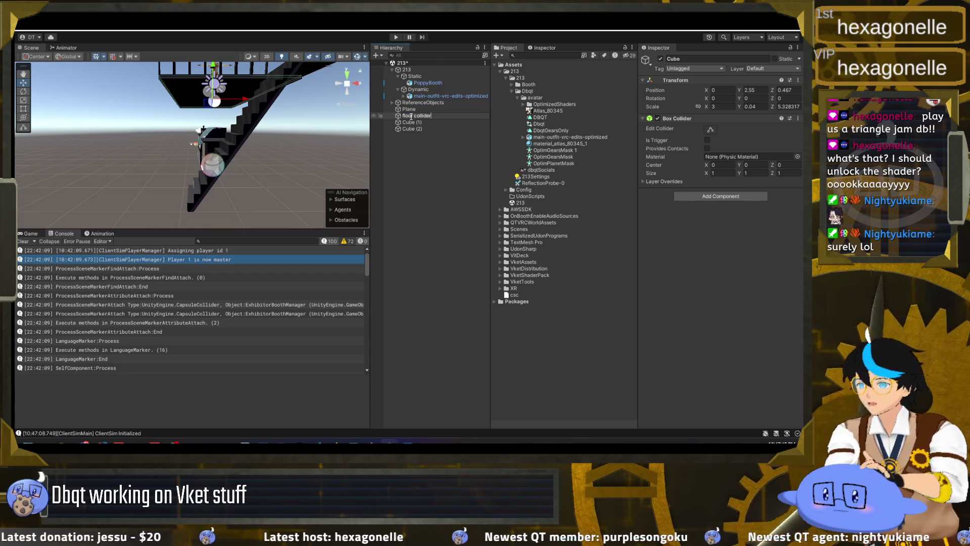
key("Return")
left_click(413, 122)
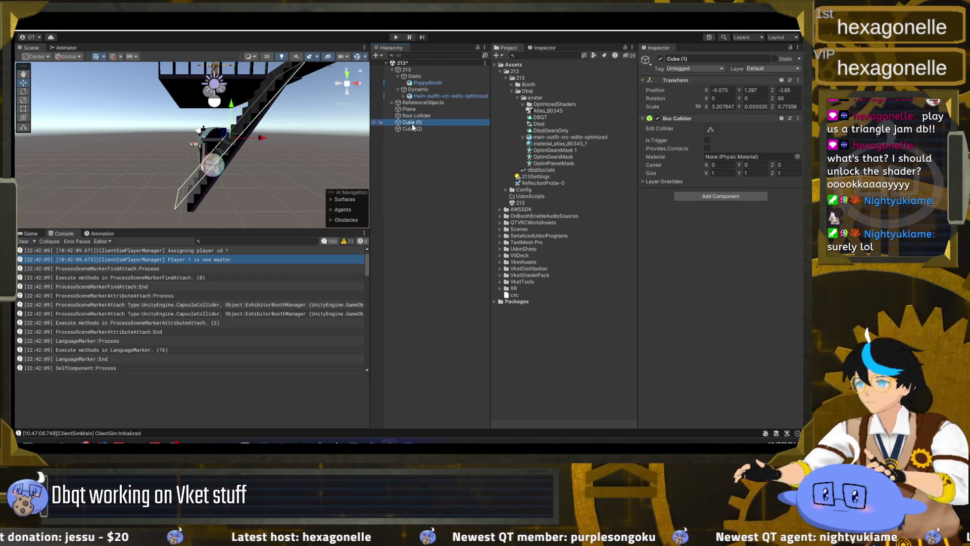
left_click(412, 124)
type("stair collide")
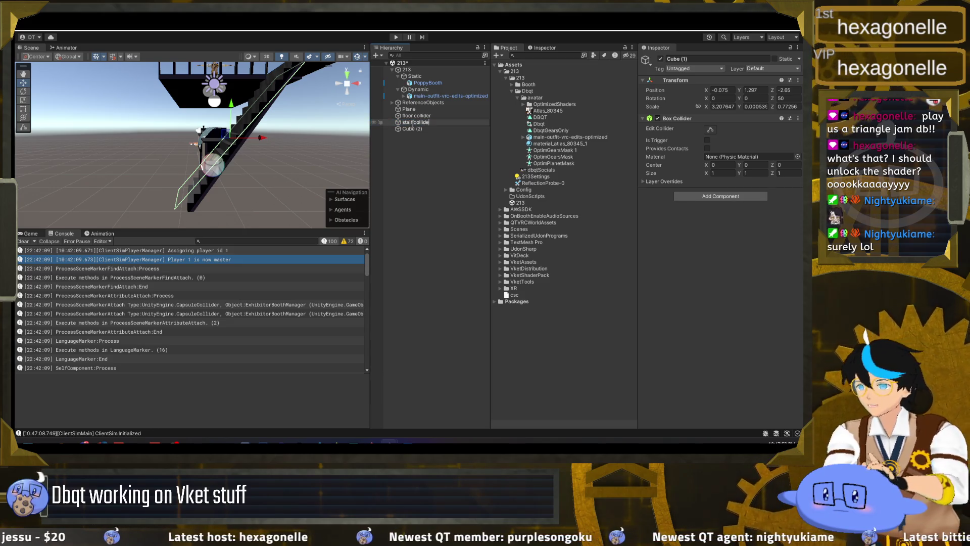
type("r")
key("Return")
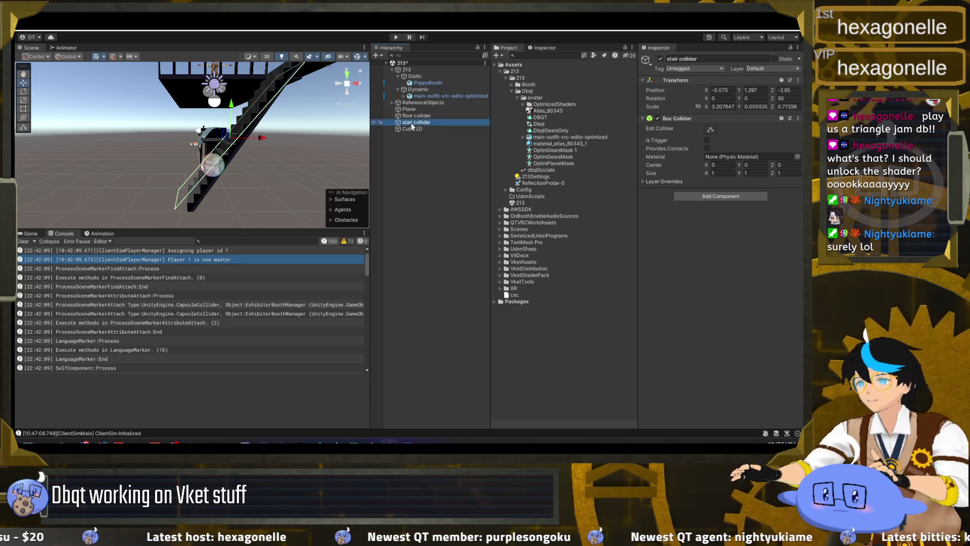
left_click(412, 126)
left_click(414, 128)
type("tairtop c")
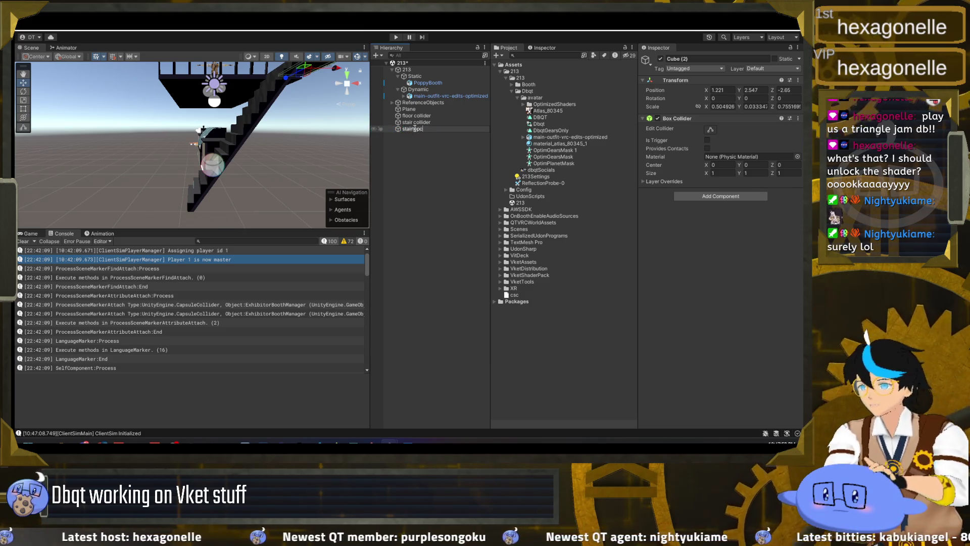
type("er")
key("Return")
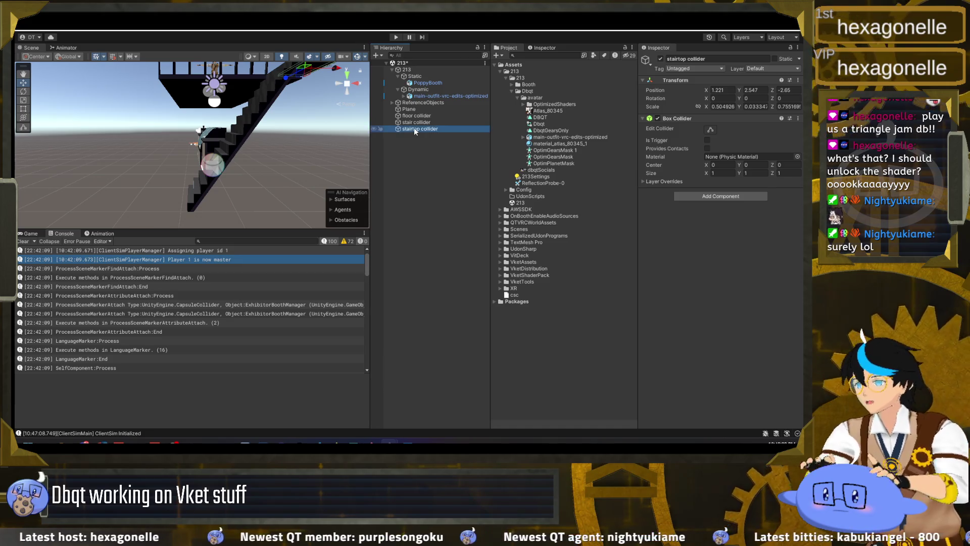
left_click(419, 116, "shift")
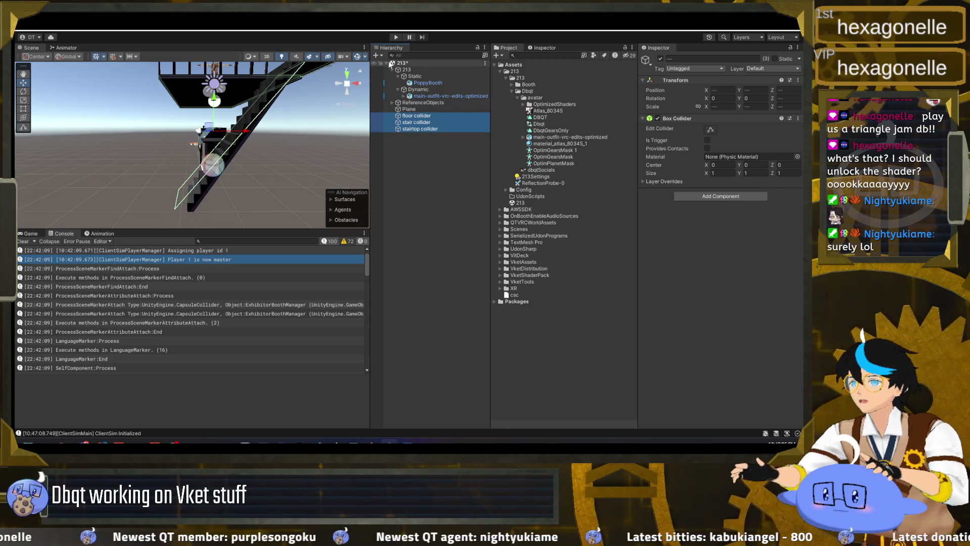
Create a new empty object named Colliders
left_click(380, 58)
left_click(394, 65)
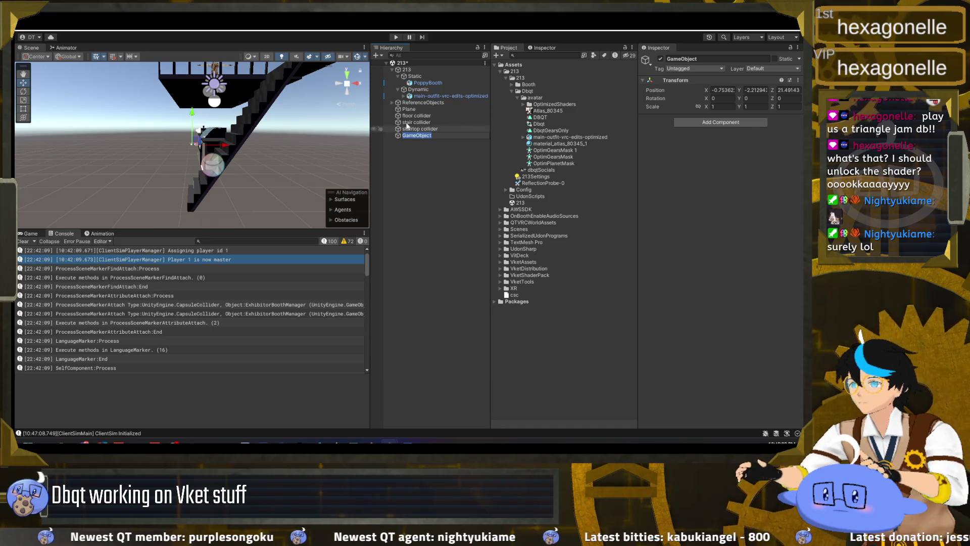
type("ers")
key("Return")
Zero the Colliders position and nest the floor, stair and stairtop colliders inside it
left_click(434, 117)
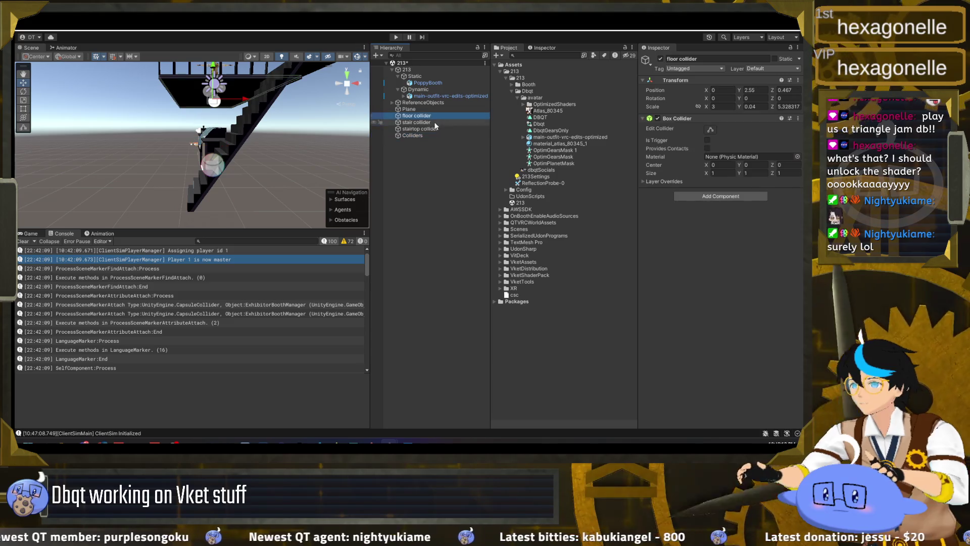
left_click(425, 128, "shift")
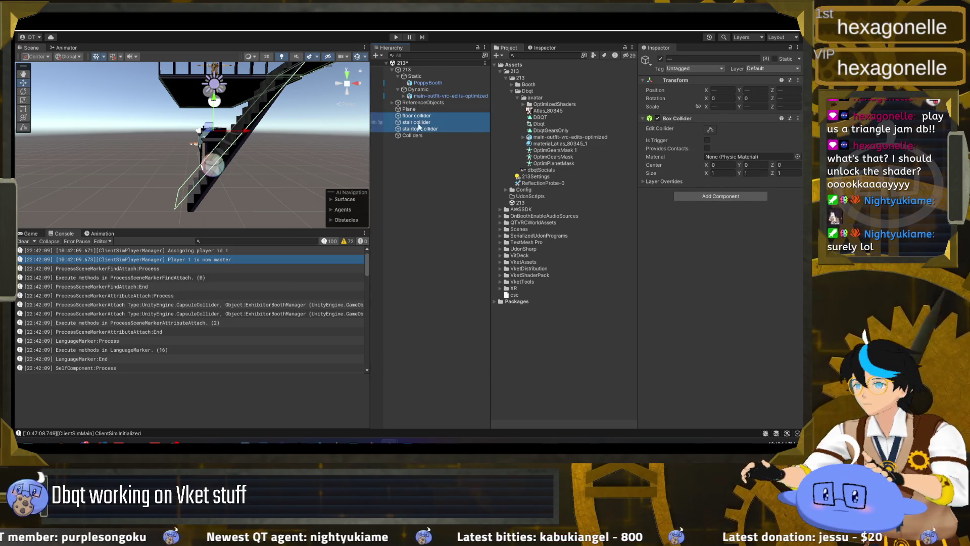
left_click_drag(425, 129, 419, 136)
left_click(420, 116)
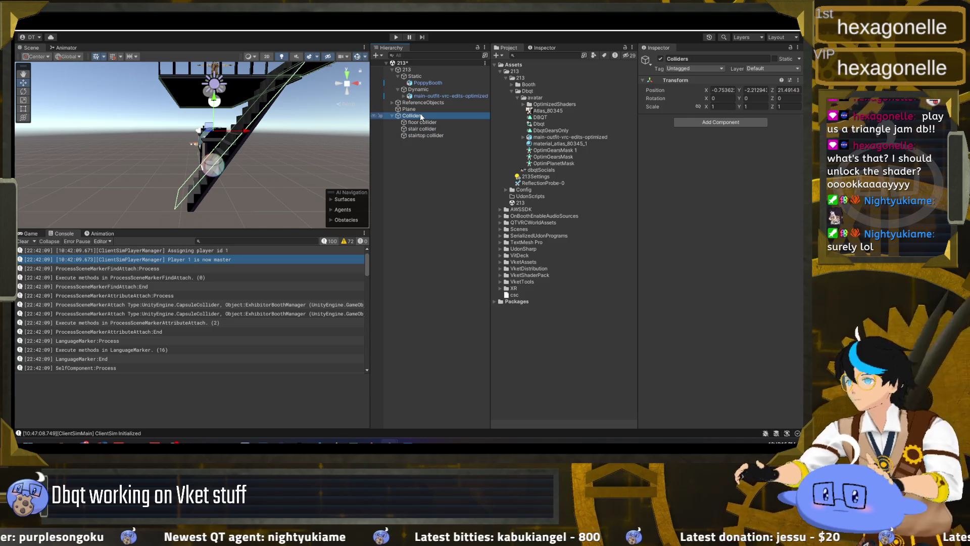
key("ctrl+z")
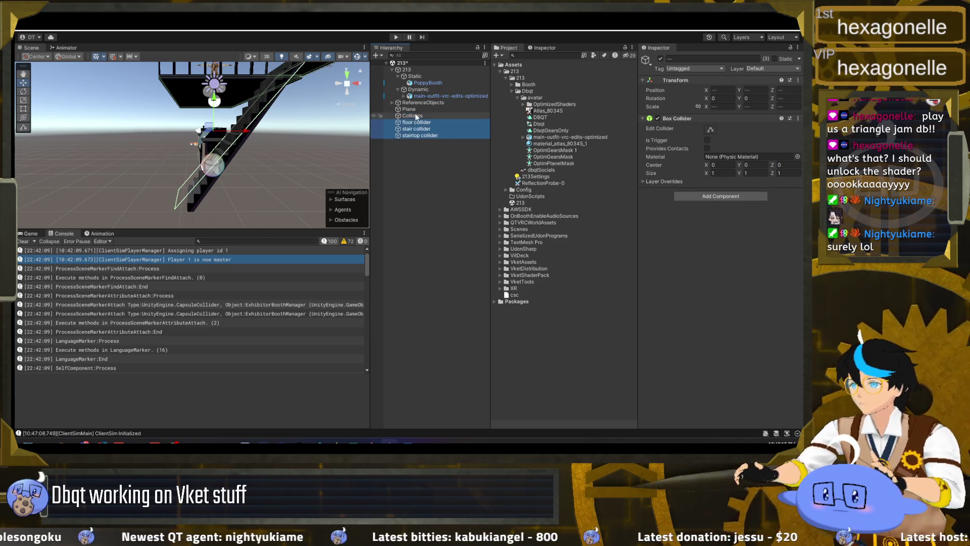
left_click(728, 91)
key("Tab")
type("0")
key("Tab")
type("0")
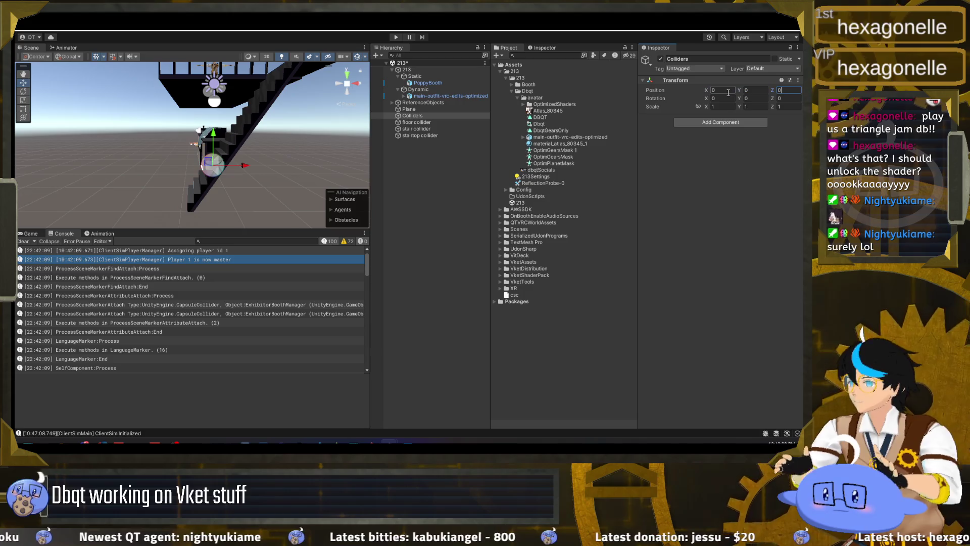
key("ctrl+y")
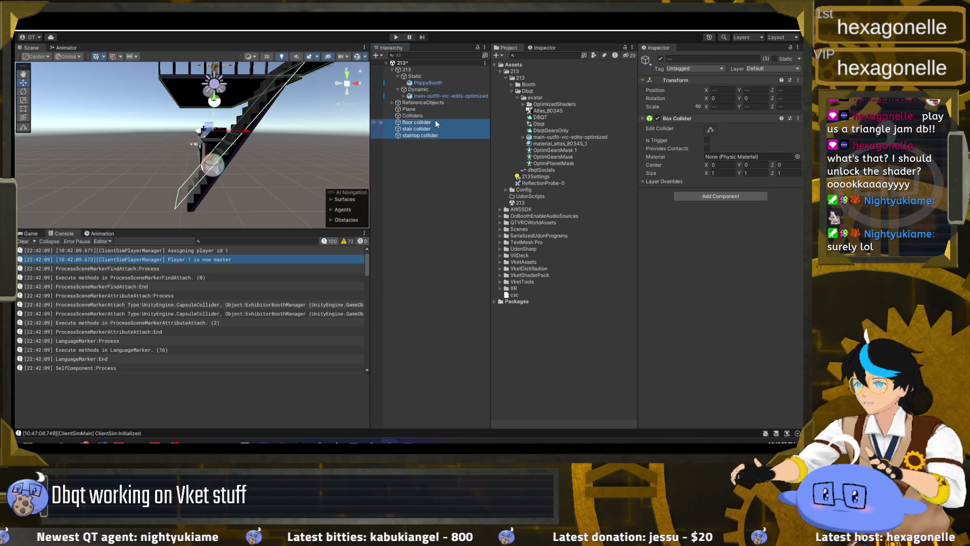
Move Colliders into the Dynamic group and collapse it
left_click_drag(429, 116, 429, 97)
left_click(402, 102)
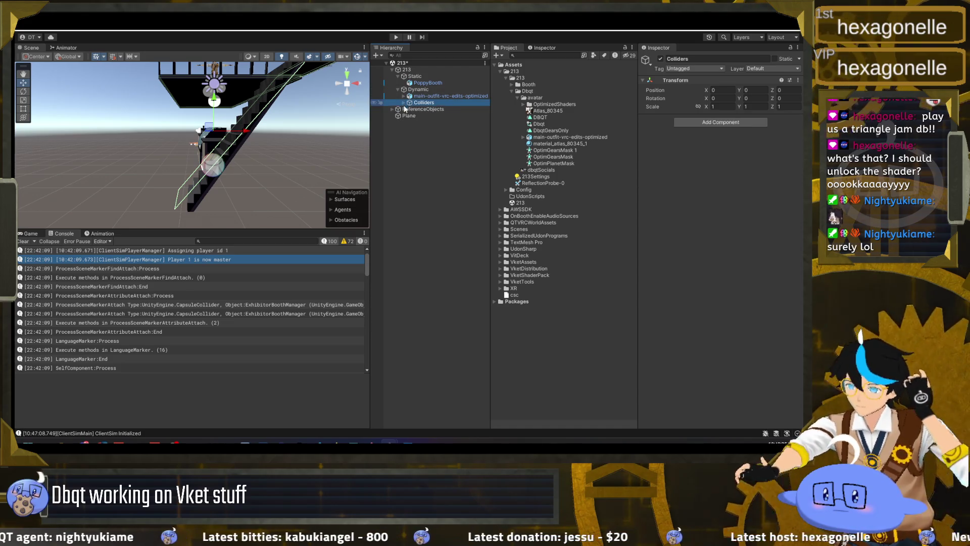
left_click(412, 116)
mouse_move(328, 153)
left_mouse_down()
mouse_move(237, 147)
mouse_move(459, 169)
left_mouse_up()
Set the Plane's position to 0, 0, 0 and its Z scale to 0.5
left_click(722, 89)
type("0279")
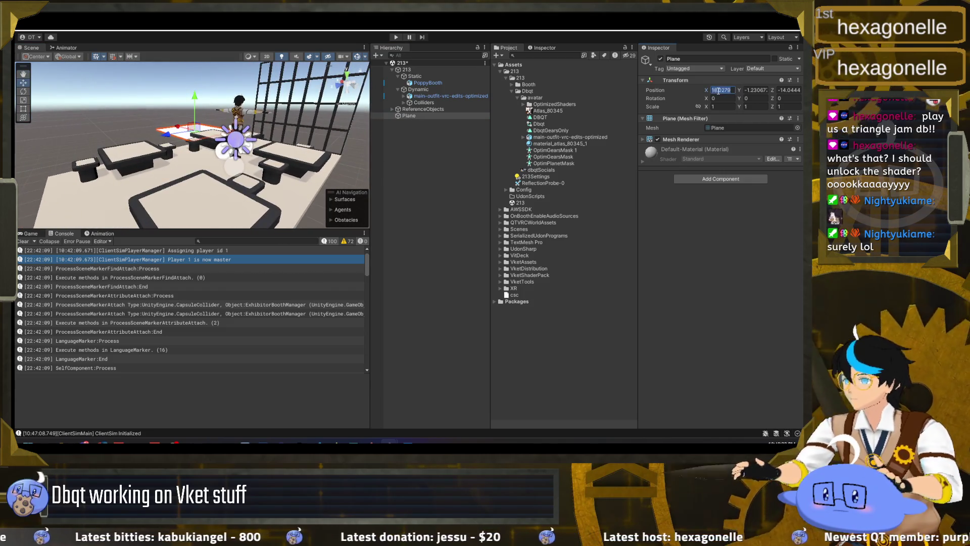
key("Tab")
type("0")
key("Tab")
type("0")
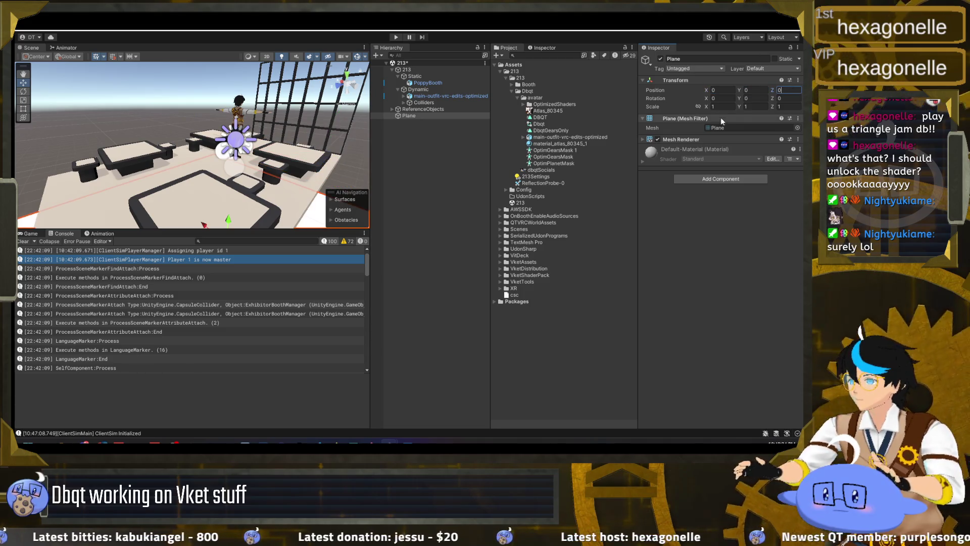
key("Return")
key("f")
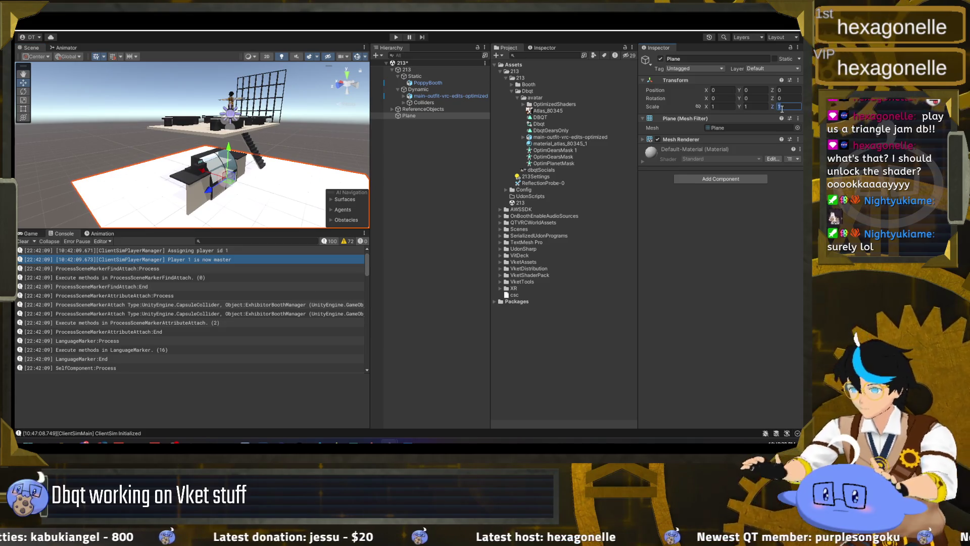
type("5")
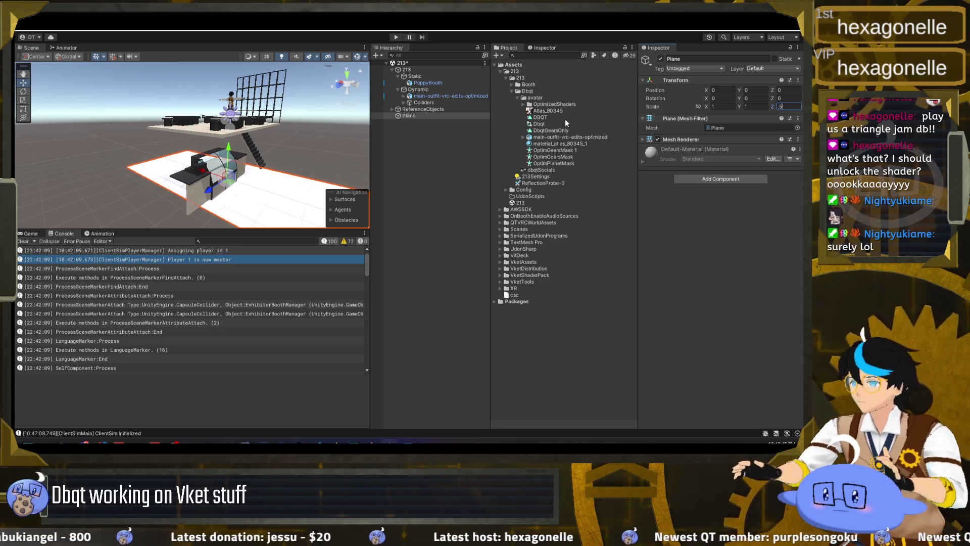
key("Return")
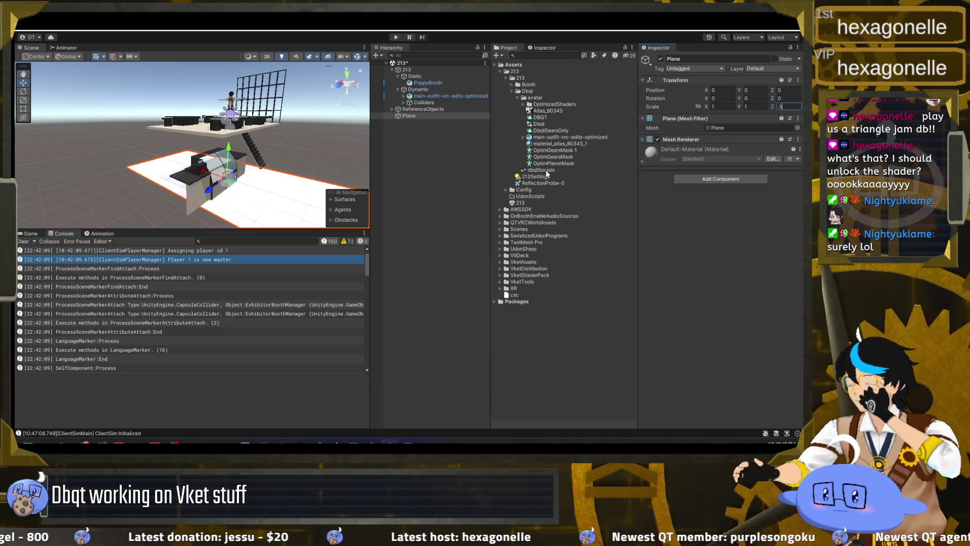
Apply the dbqtSocials material to the Plane and rotate it to X 90, Y -90
left_click_drag(458, 121, 413, 118)
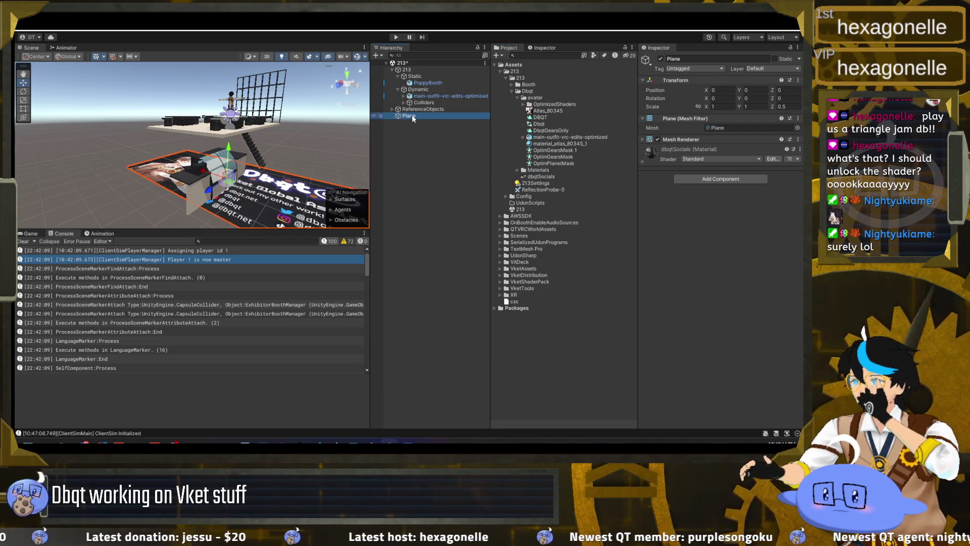
mouse_move(227, 166)
left_mouse_down()
mouse_move(239, 162)
mouse_move(230, 197)
mouse_move(373, 188)
left_mouse_up()
key("e")
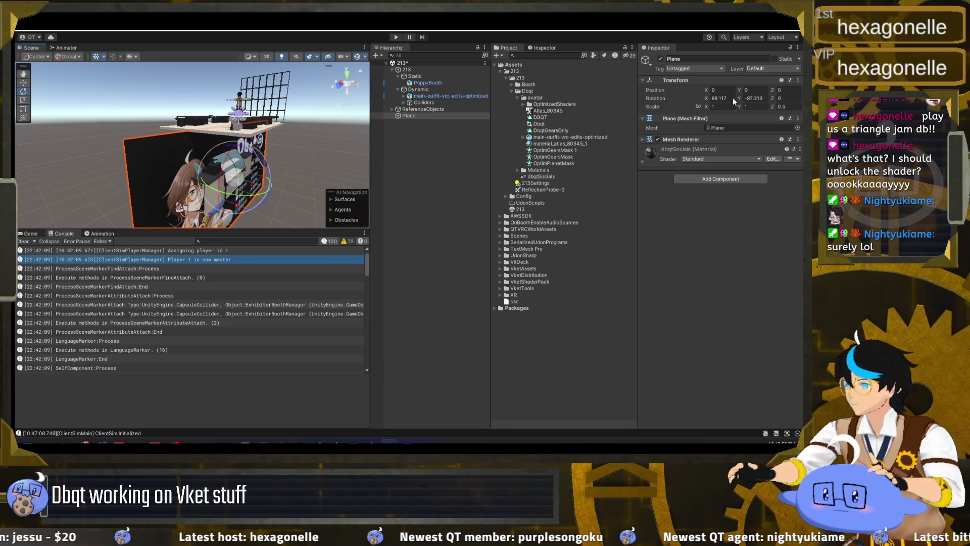
type("90")
key("Tab")
type("-90")
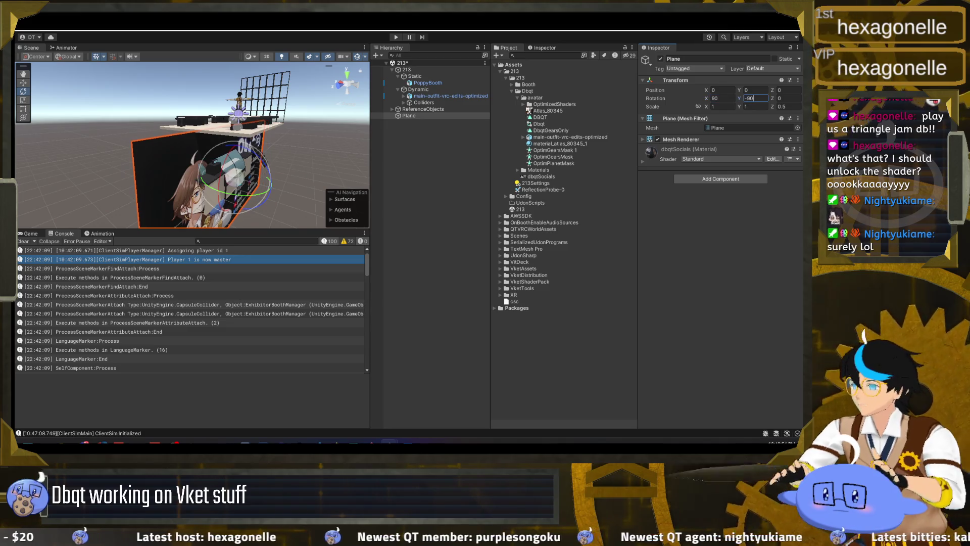
key("Return")
Shrink the Plane poster uniformly with the Scale tool
key("r")
mouse_move(233, 178)
left_mouse_down()
mouse_move(226, 205)
mouse_move(235, 96)
left_mouse_up()
key("w")
left_click(392, 109)
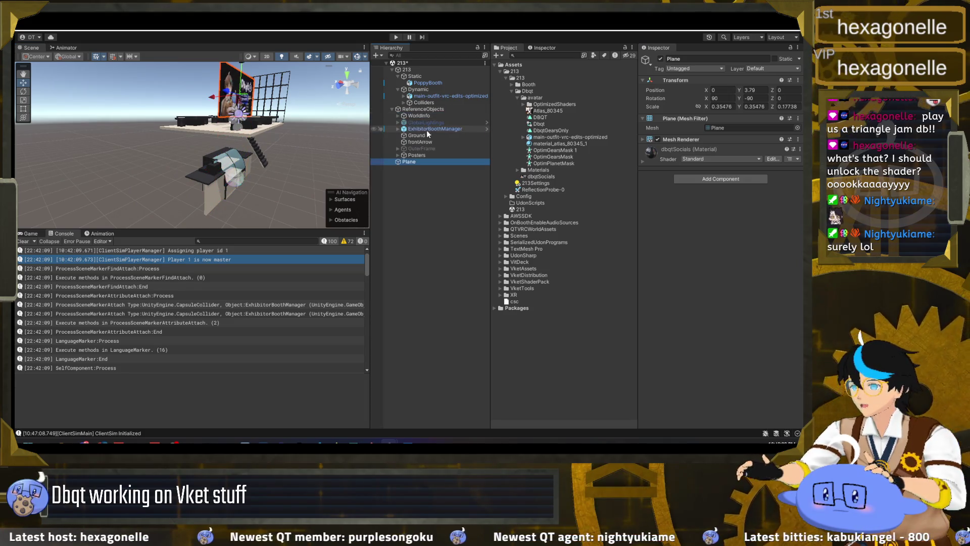
Re-enable OuterFrame and view the poster inside the enclosed booth, undoing an accidental move
left_click(421, 148)
left_click(660, 59)
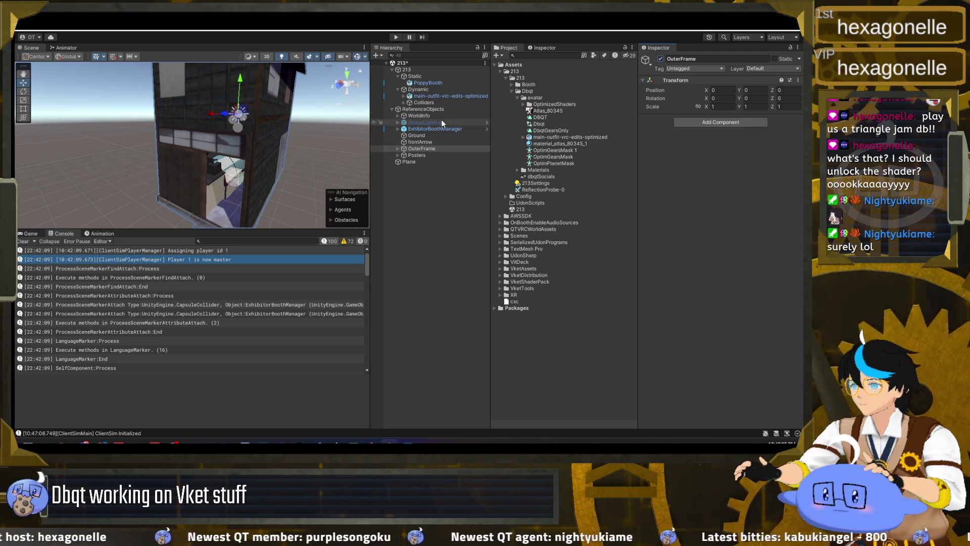
double_click(428, 159)
mouse_move(282, 144)
left_mouse_down()
mouse_move(150, 127)
mouse_move(159, 137)
mouse_move(181, 126)
left_mouse_up()
key("ctrl+z")
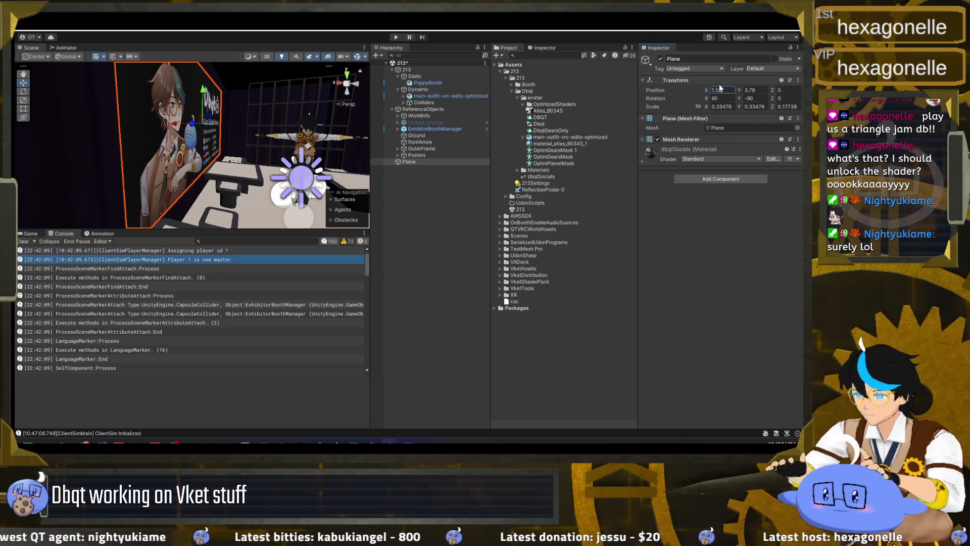
Adjust the poster's X position to 1.53
key("BackSpace")
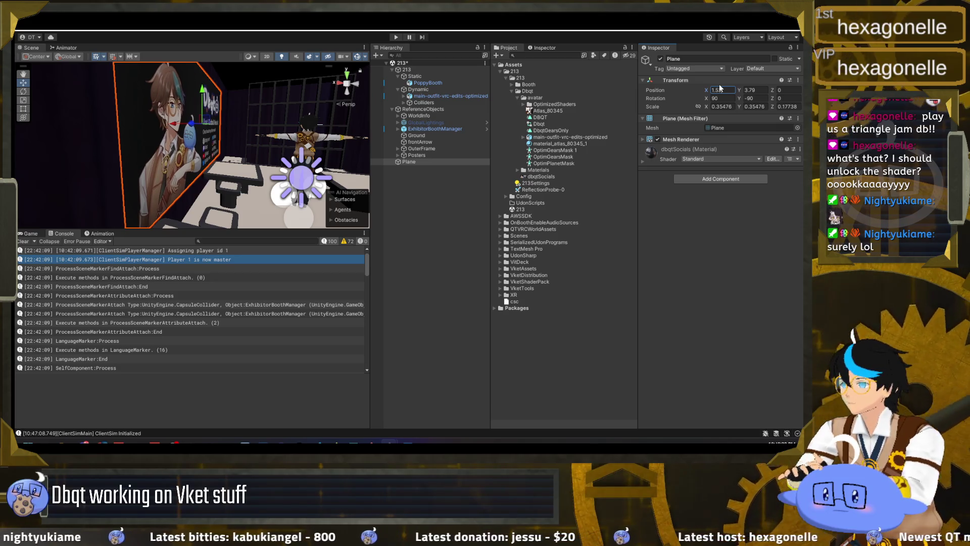
type("5")
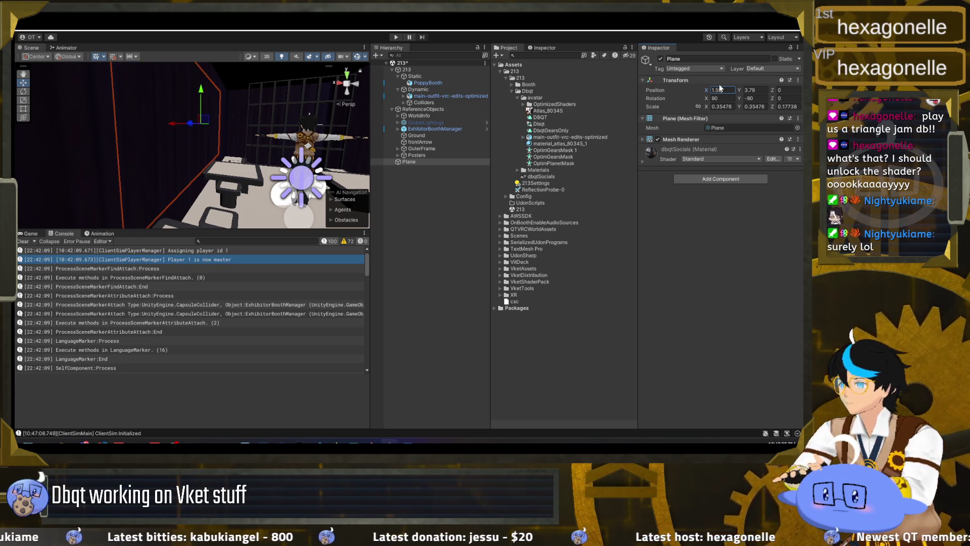
key("BackSpace")
type("4")
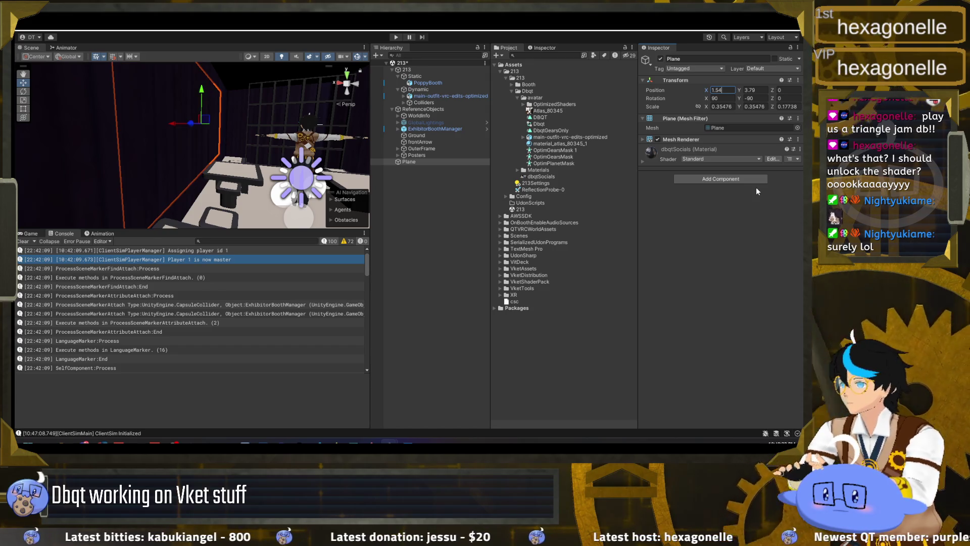
key("BackSpace")
type("3")
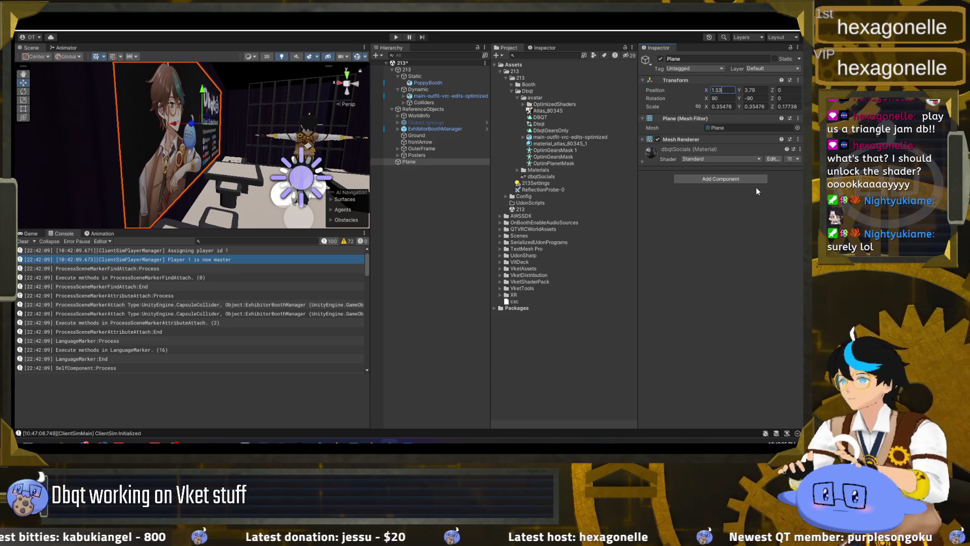
Raise the poster higher on the wall, to about Y 4.07
mouse_move(314, 165)
left_mouse_down()
mouse_move(201, 132)
mouse_move(165, 157)
mouse_move(152, 137)
mouse_move(161, 120)
mouse_move(144, 122)
left_mouse_up()
key("w")
scroll(212, 117, "down", 5)
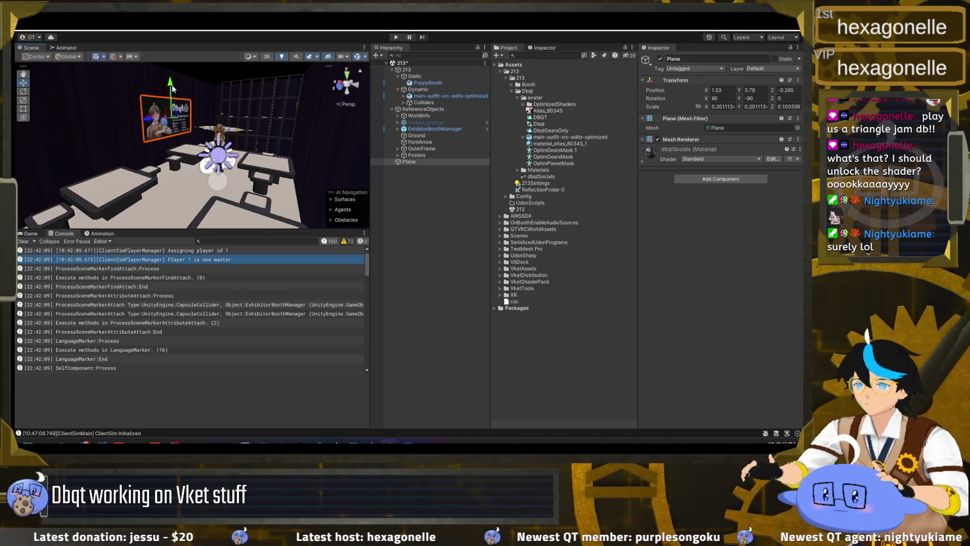
left_click_drag(171, 87, 171, 72)
key("f")
Move the Plane into the Static group beneath PoppyBooth
left_click(415, 193)
mouse_move(227, 126)
left_mouse_down()
mouse_move(210, 106)
mouse_move(166, 123)
mouse_move(253, 113)
left_mouse_up()
left_click(416, 162)
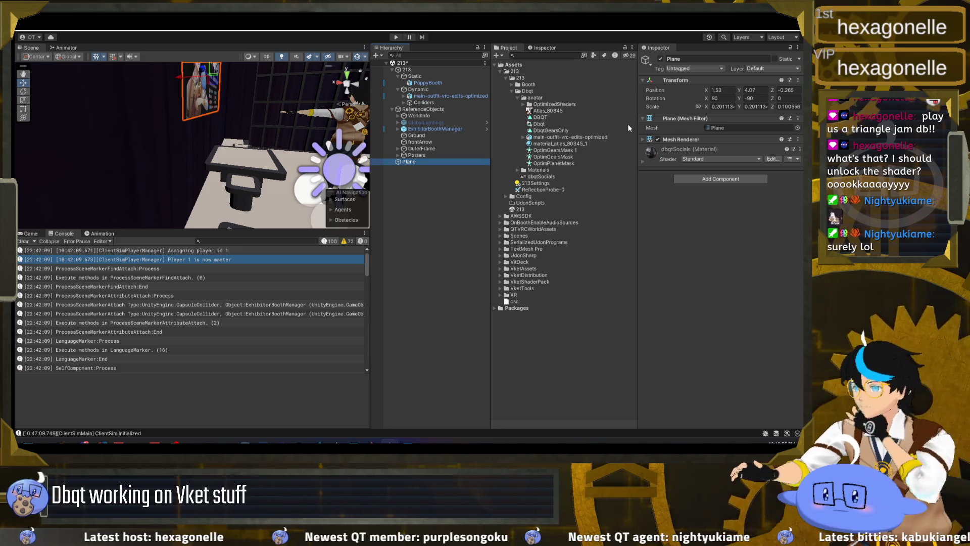
left_click_drag(429, 163, 445, 85)
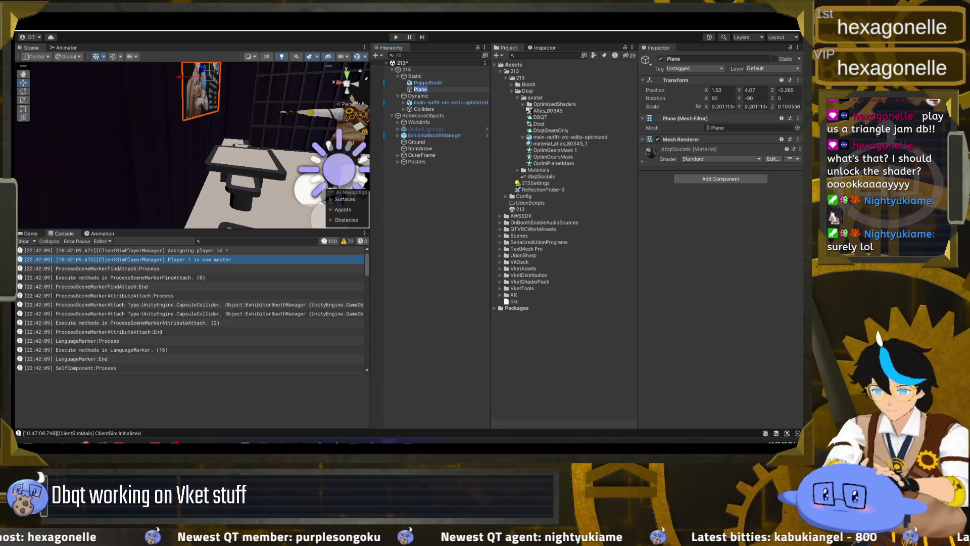
Rename the Plane to DbqtPoster and save the booth scene
type("DbqtPoster")
key("Return")
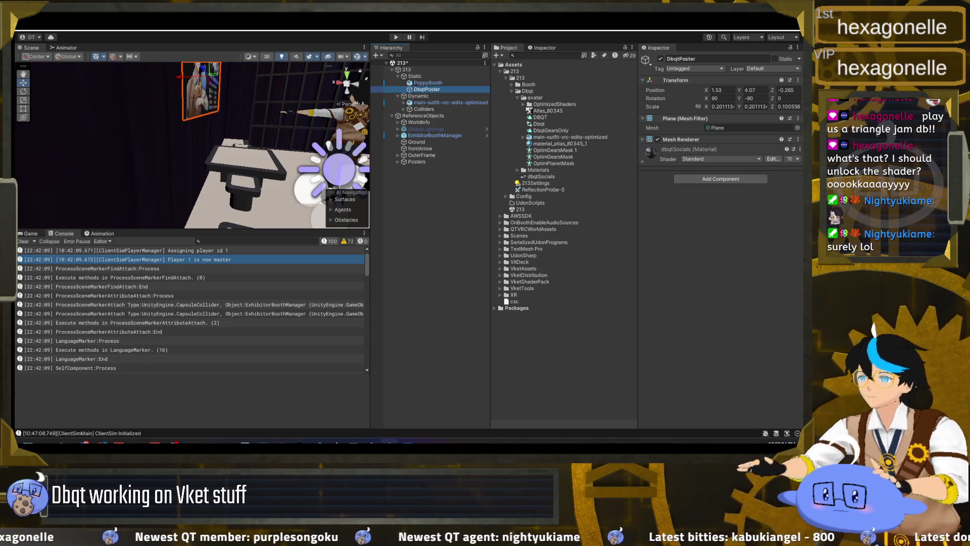
left_click(181, 76)
scroll(202, 147, "down", 10)
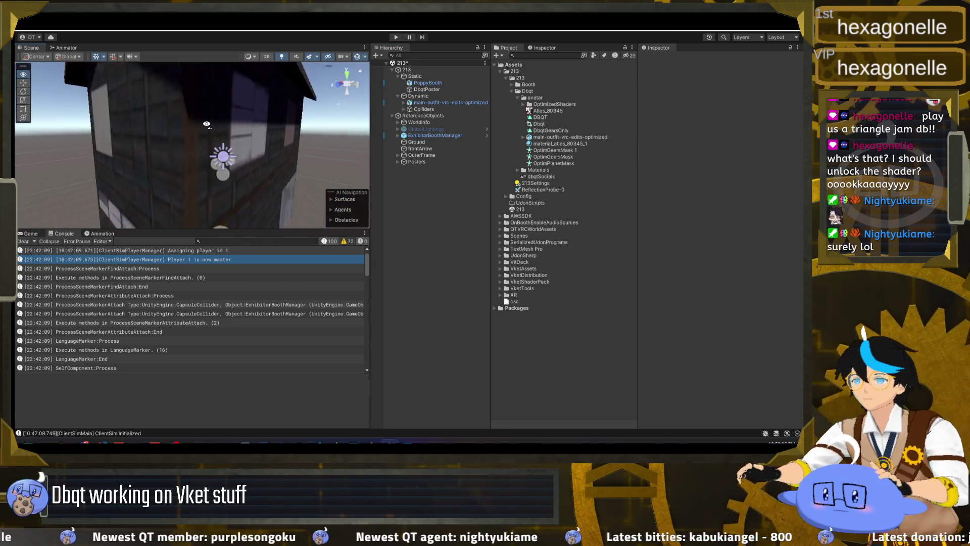
key("ctrl+s")
Deactivate OuterFrame so the open booth is visible again
left_click_drag(285, 180, 271, 173)
scroll(271, 172, "down", 6)
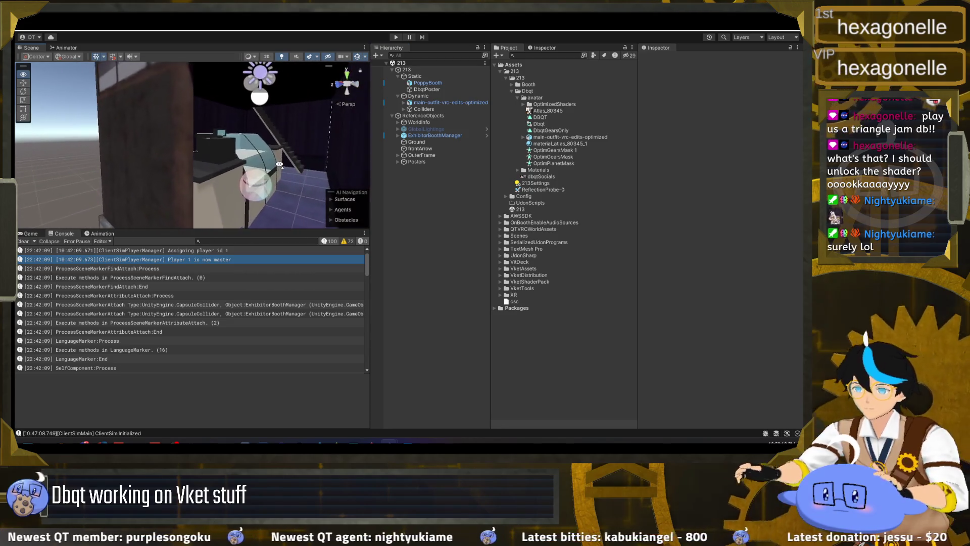
left_click(429, 154)
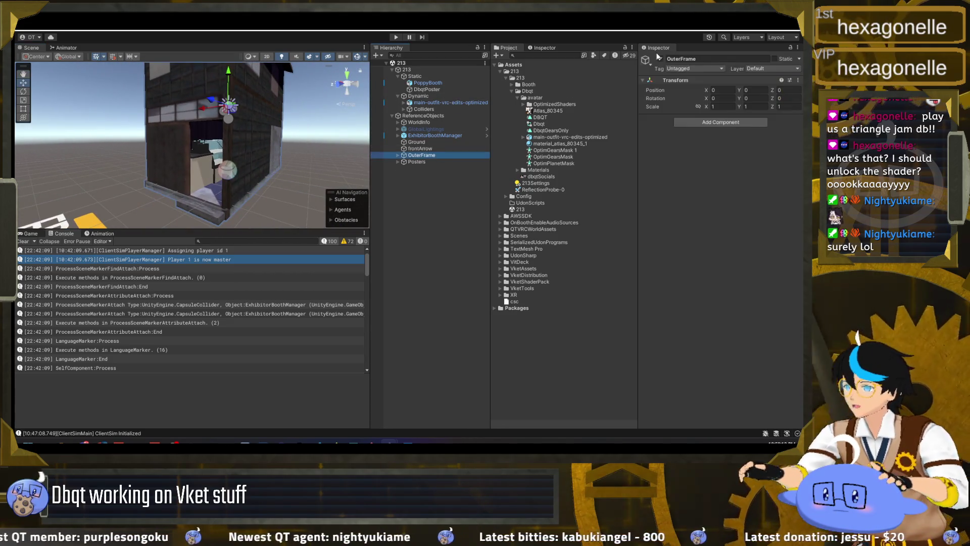
left_click(660, 59)
left_click(271, 168)
left_click_drag(245, 163, 251, 177)
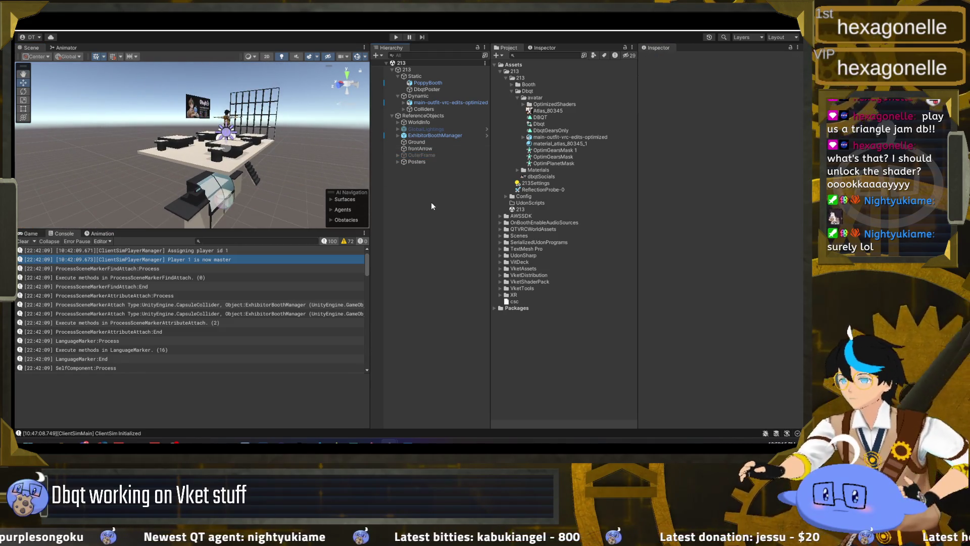
left_click(540, 111)
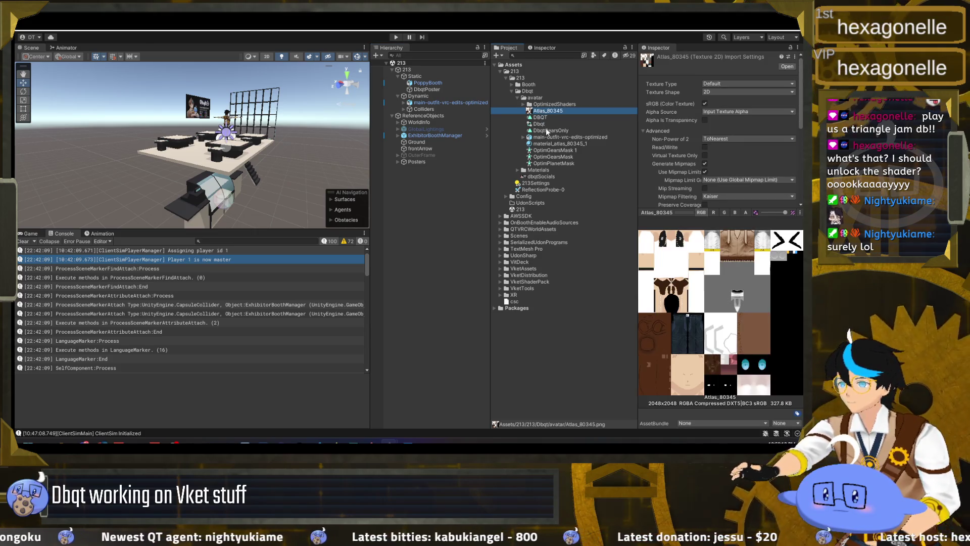
left_click(545, 130)
left_click(552, 150)
left_click(553, 156)
left_click(553, 163)
left_click(554, 144)
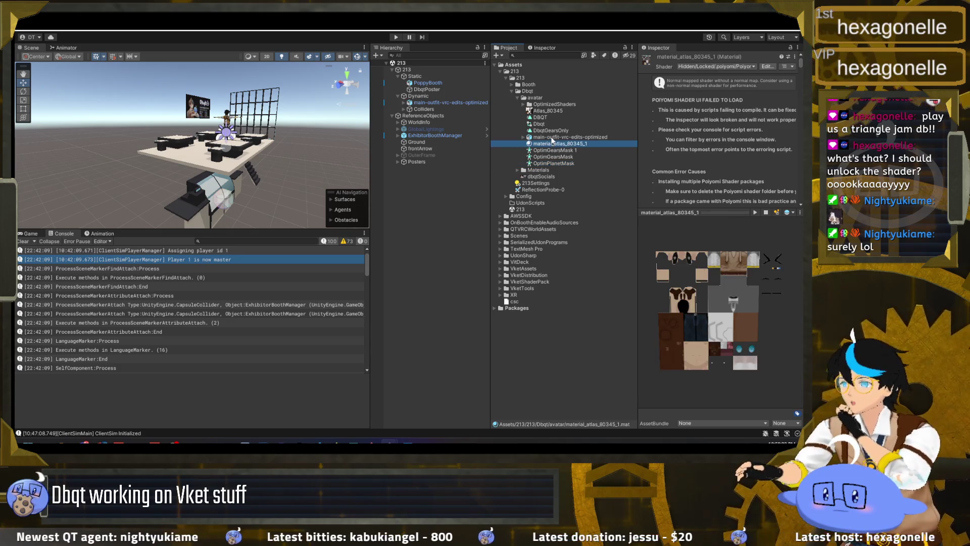
left_click(551, 136)
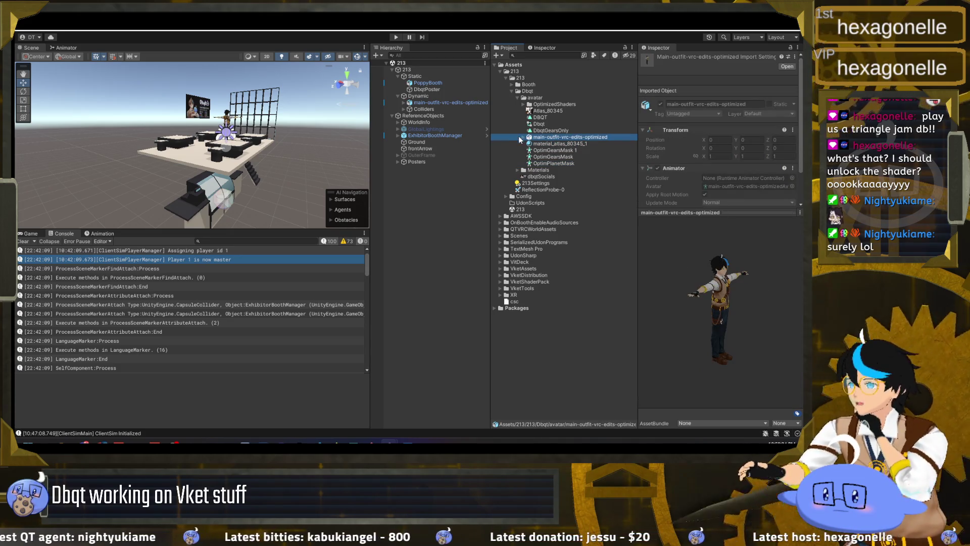
left_click(549, 130)
left_click(540, 124)
left_click(540, 117)
left_click(545, 131)
left_click(530, 137)
left_click(523, 137)
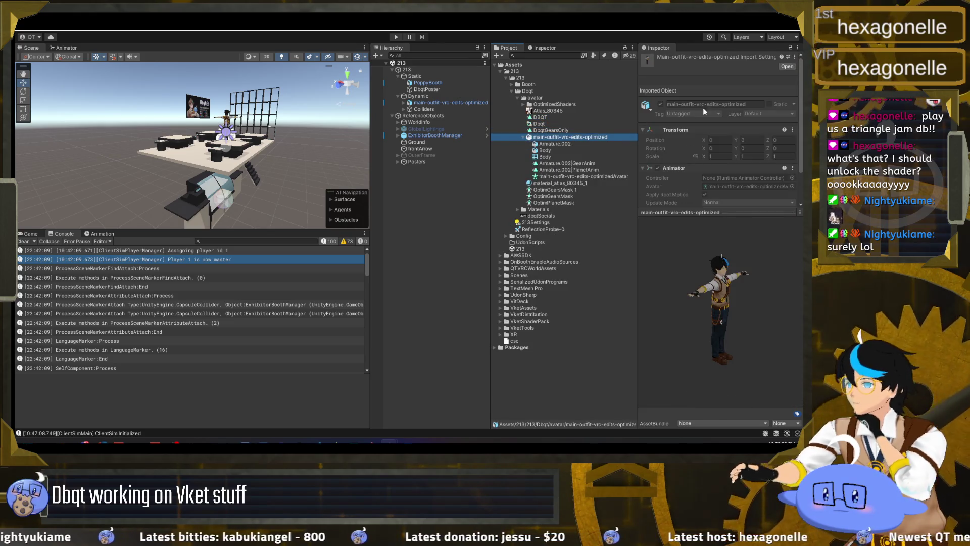
left_click(565, 150)
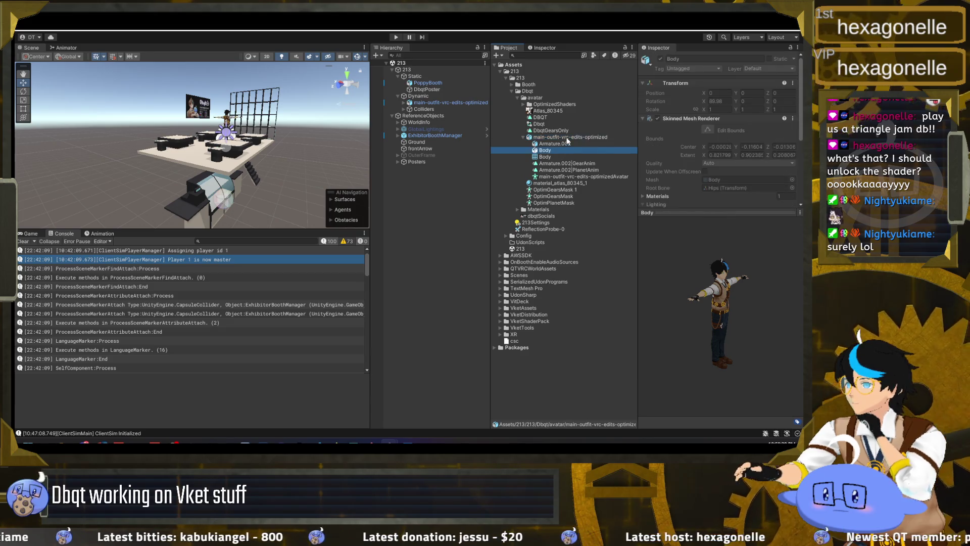
left_click(596, 137)
left_click(748, 82)
left_click(730, 82)
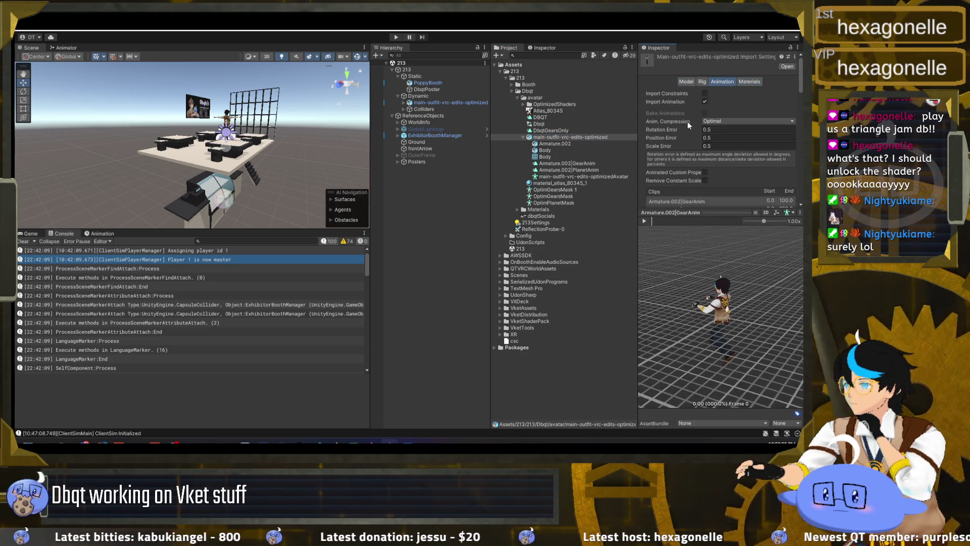
scroll(686, 126, "down", 8)
scroll(681, 140, "down", 5)
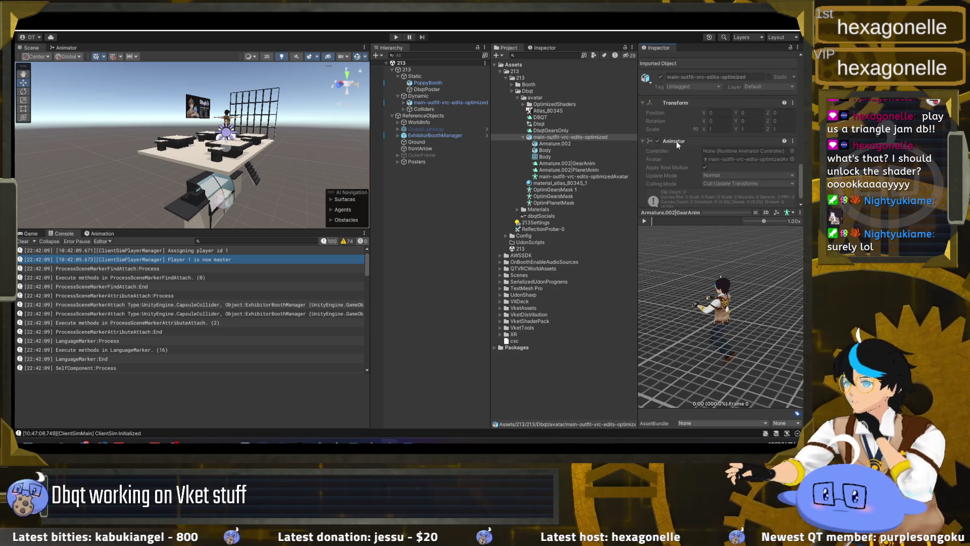
left_click(523, 137)
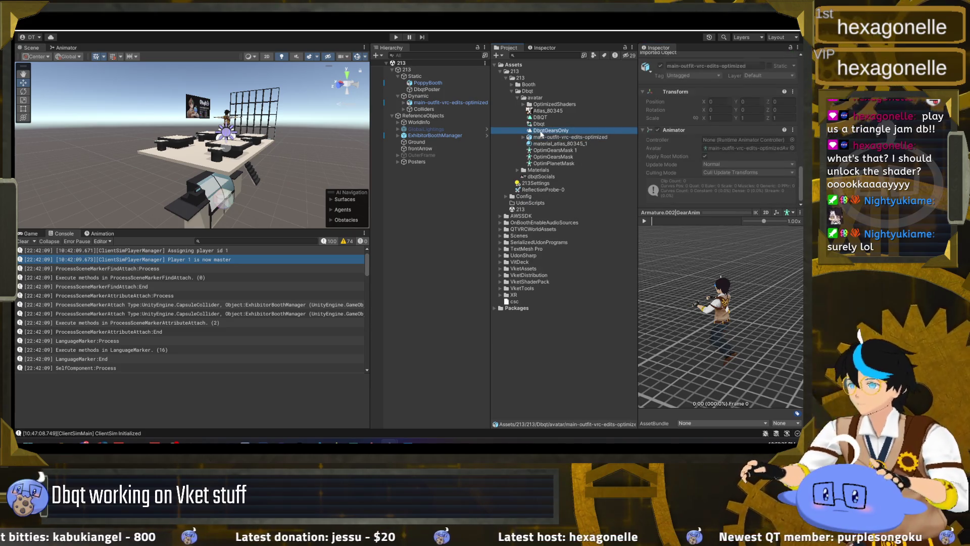
mouse_move(396, 443)
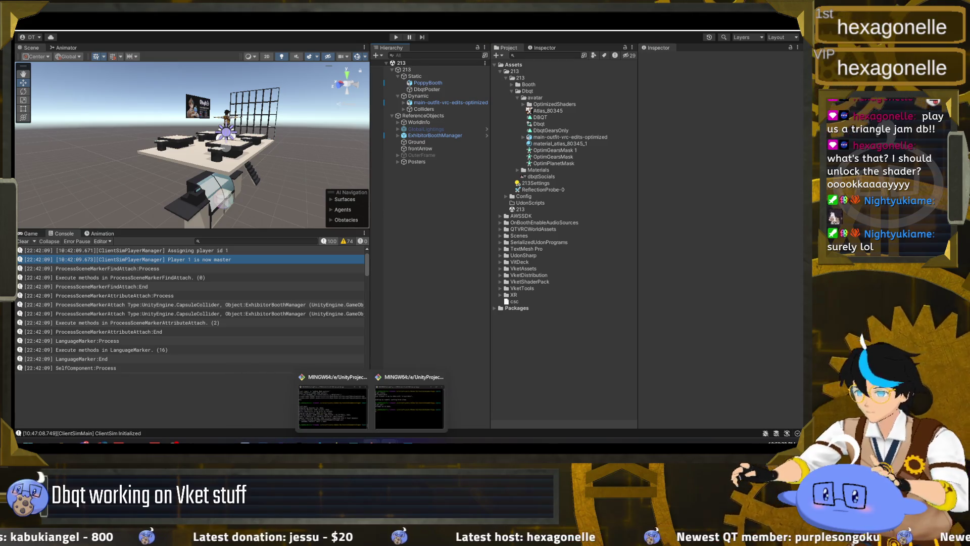
left_click(334, 404)
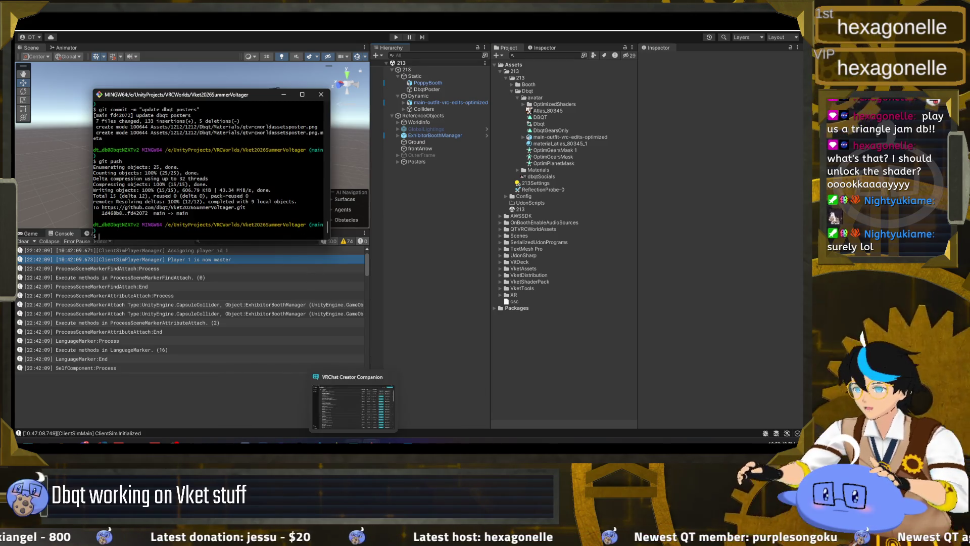
Check git status in the Poppy repo and stage everything under Assets/213
left_click(406, 404)
type("git status")
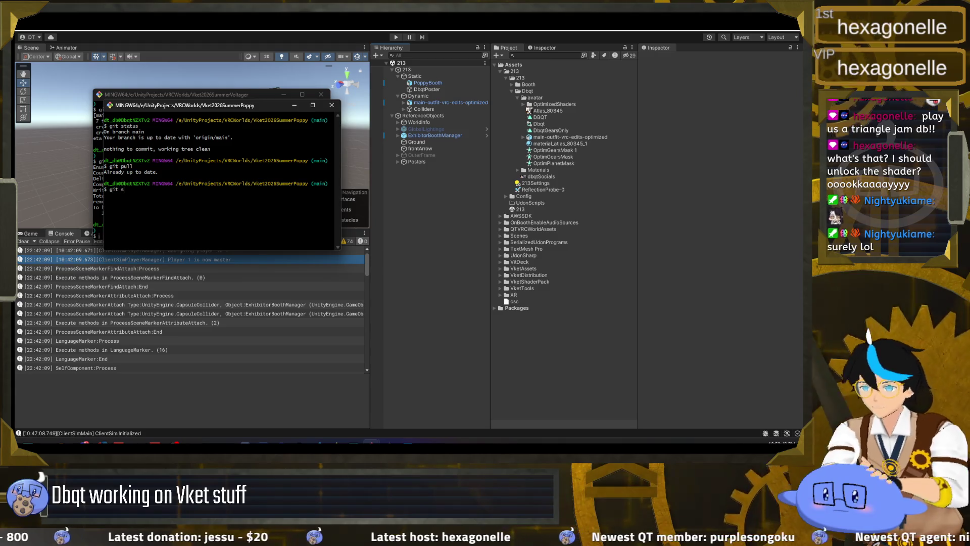
key("Return")
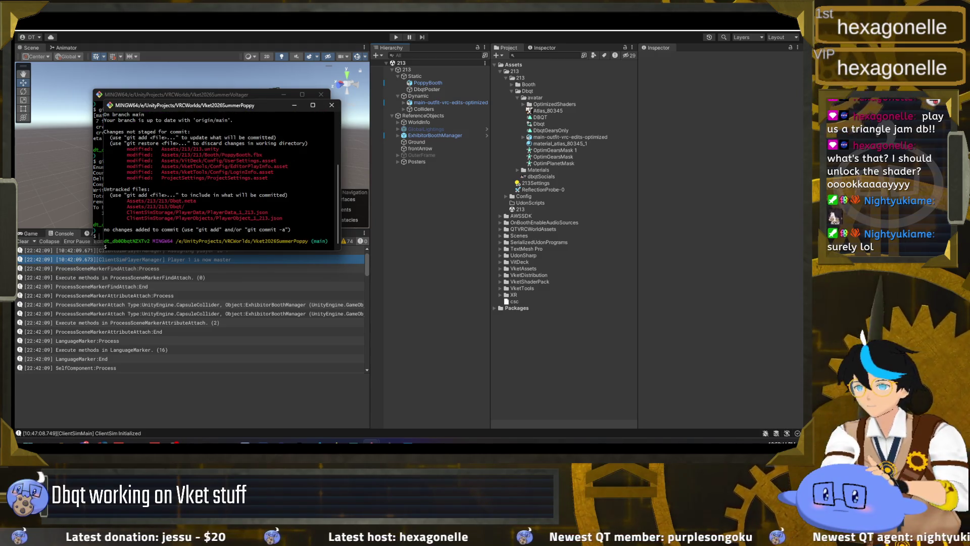
type("git")
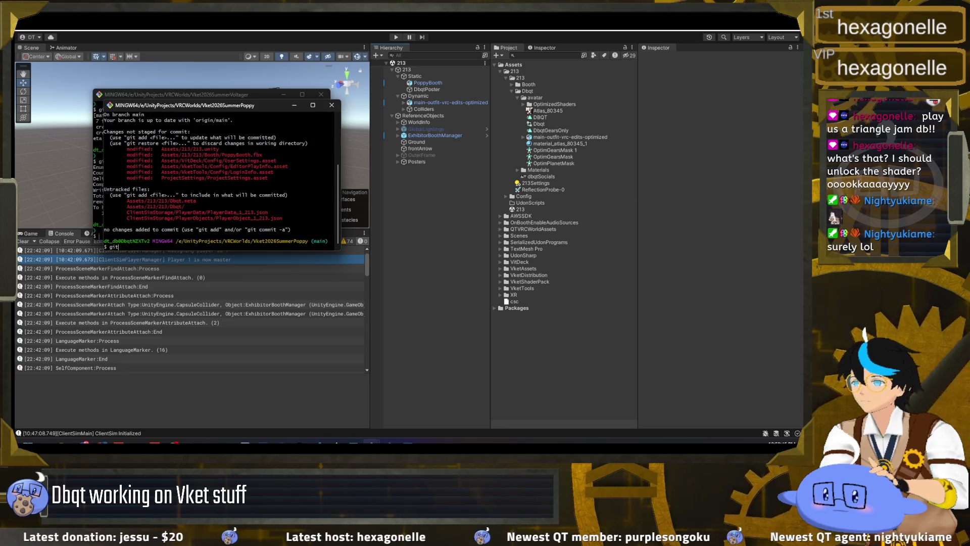
type(" a")
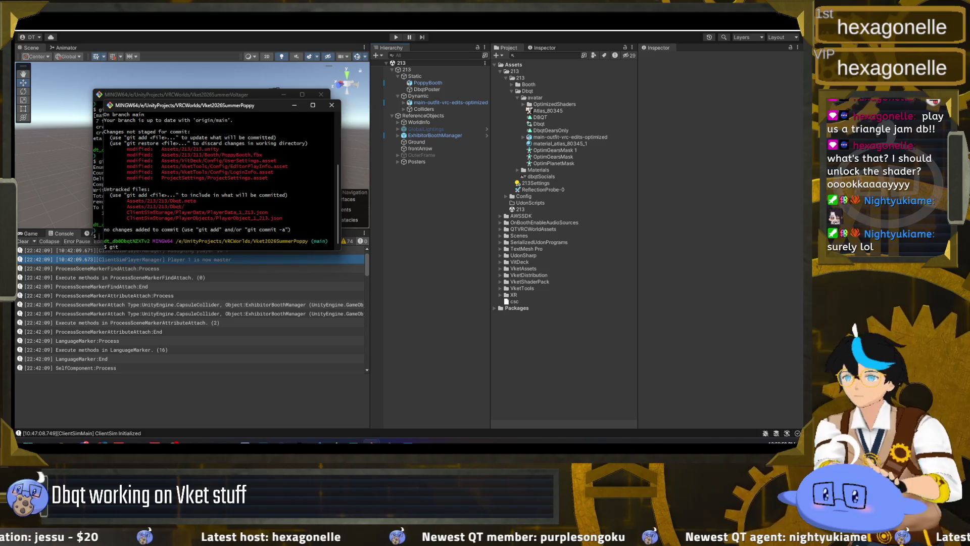
type("dd Asse")
key("Tab")
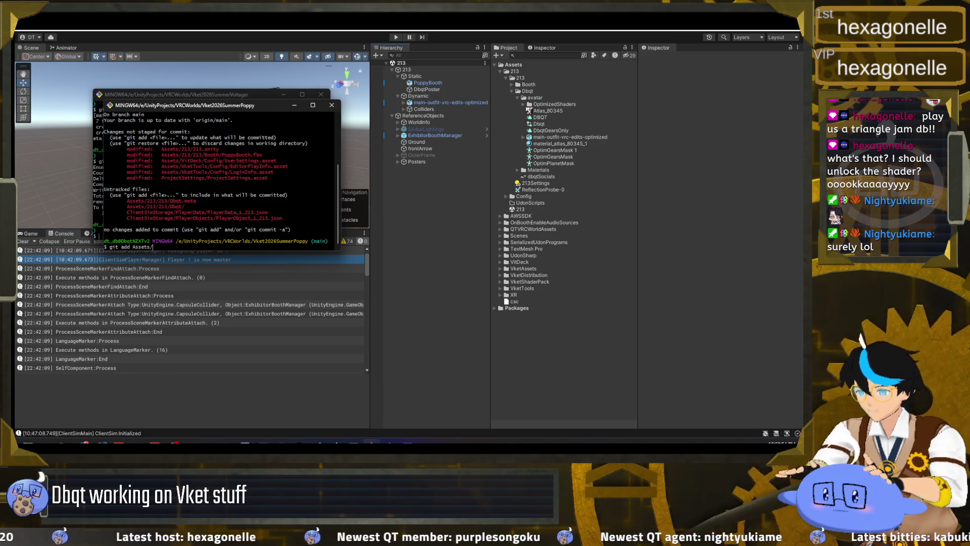
type("213*")
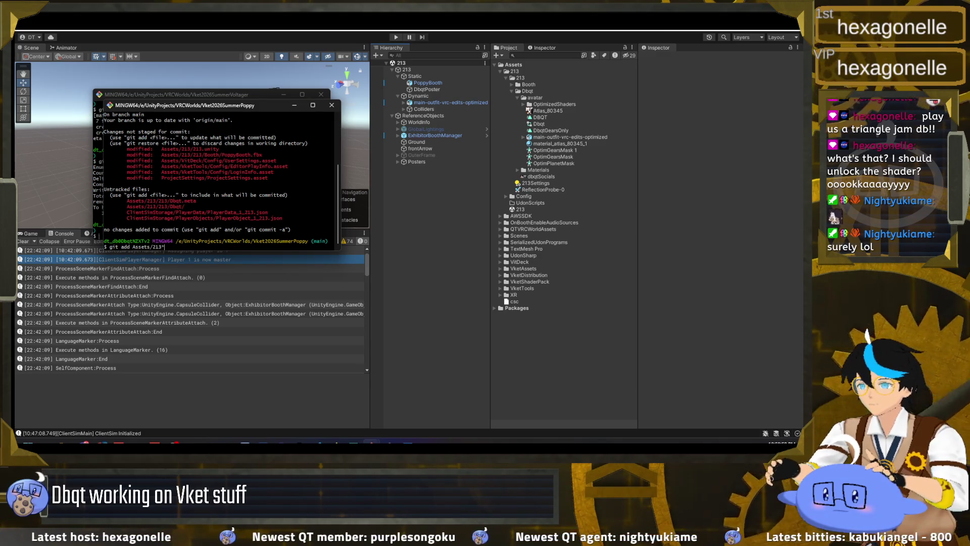
key("Return")
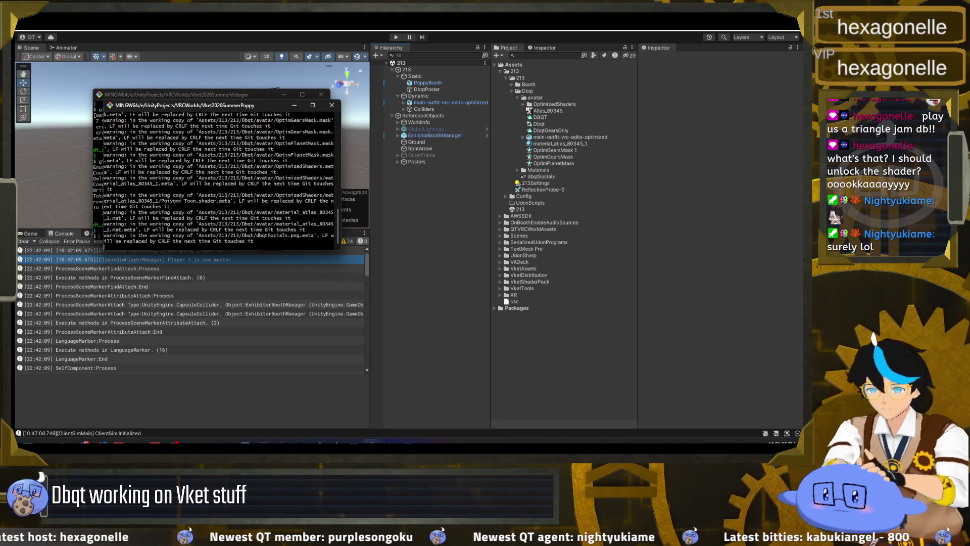
Run git status again and review the staged files
type("git status")
key("Return")
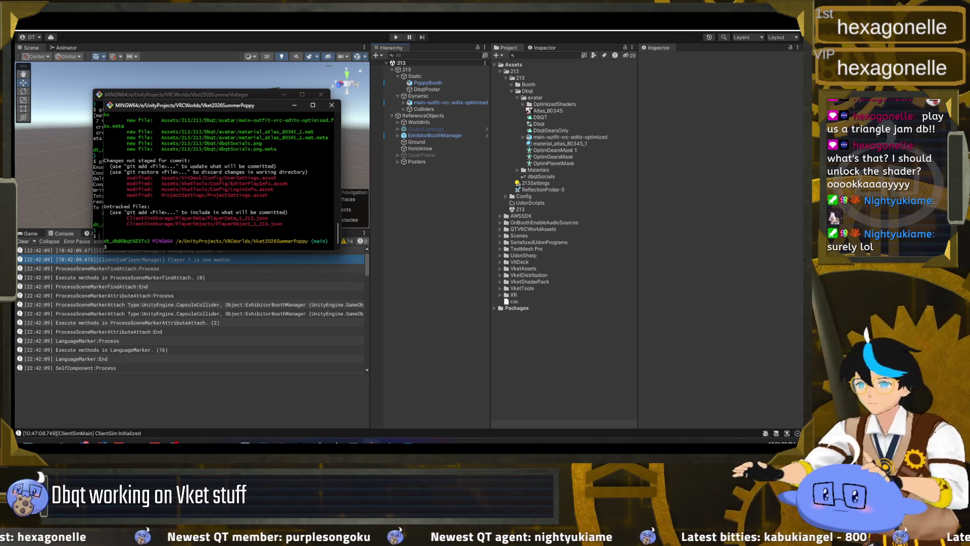
scroll(224, 188, "up", 3)
scroll(224, 188, "up", 10)
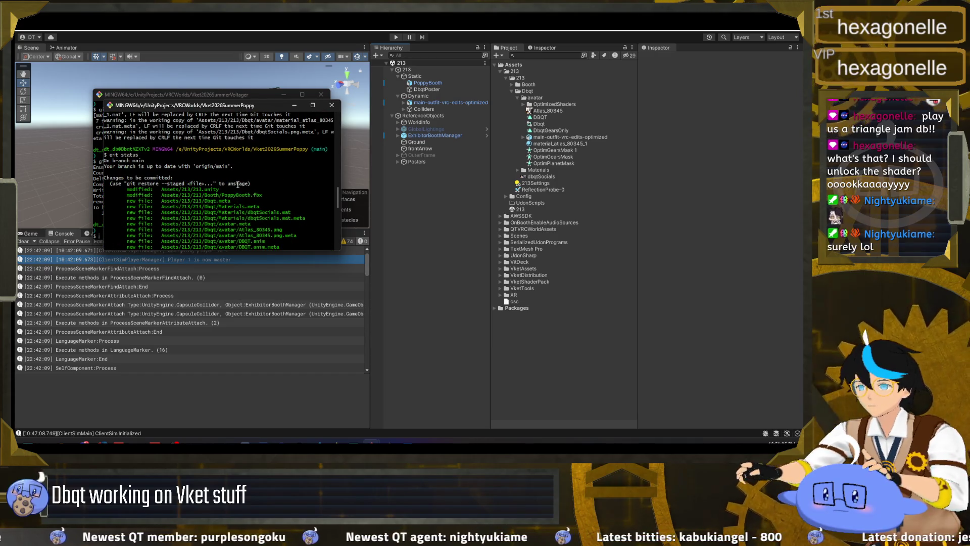
scroll(237, 184, "down", 10)
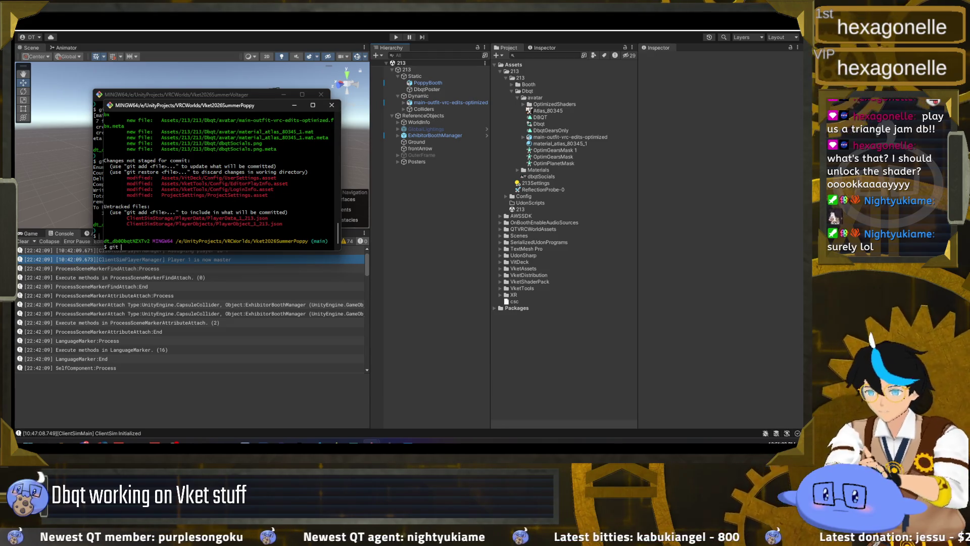
type("git commit -m \"fix")
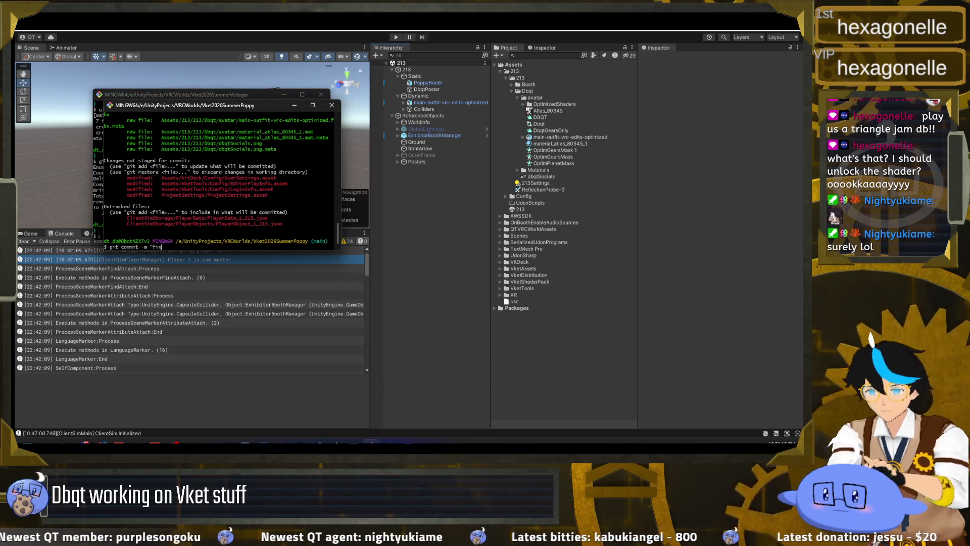
Commit with message "fix booth mesh uvs and add dbqt avatar and poster" and push
type("booth mesh uvs and a")
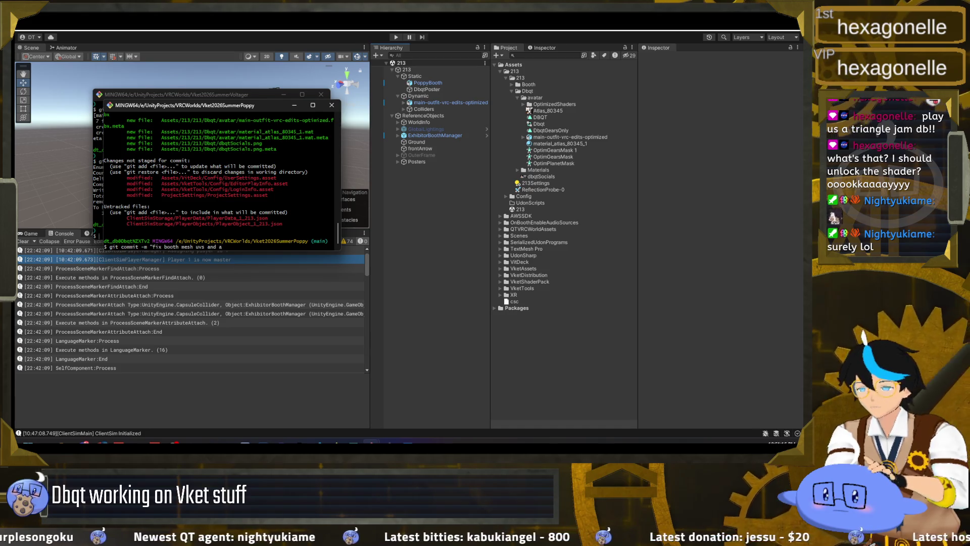
type("dd dbqt avatar and poster\"")
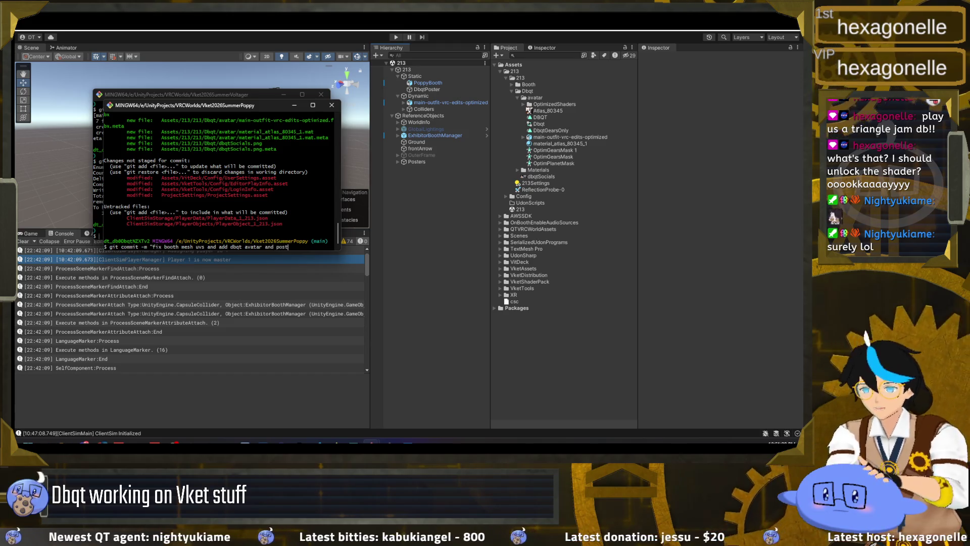
key("Return")
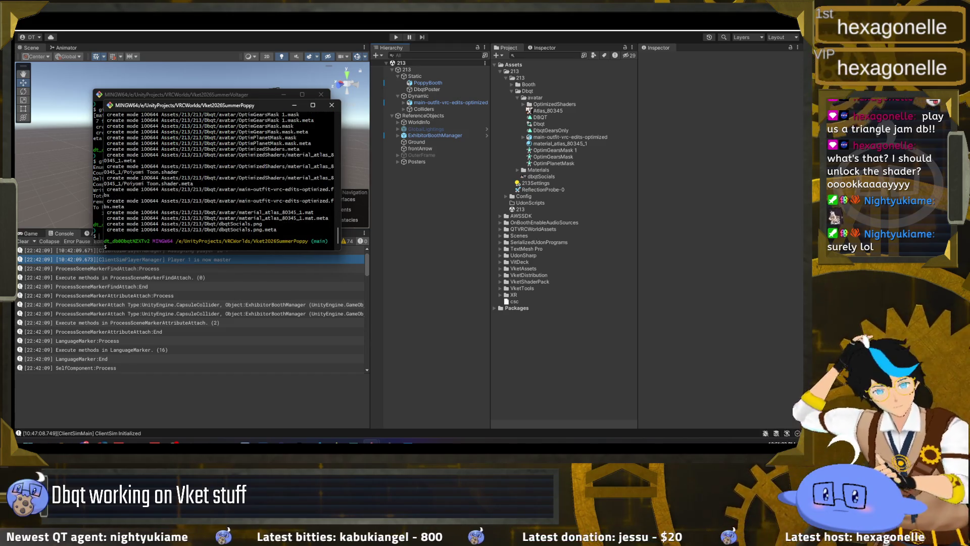
type("git push")
key("Return")
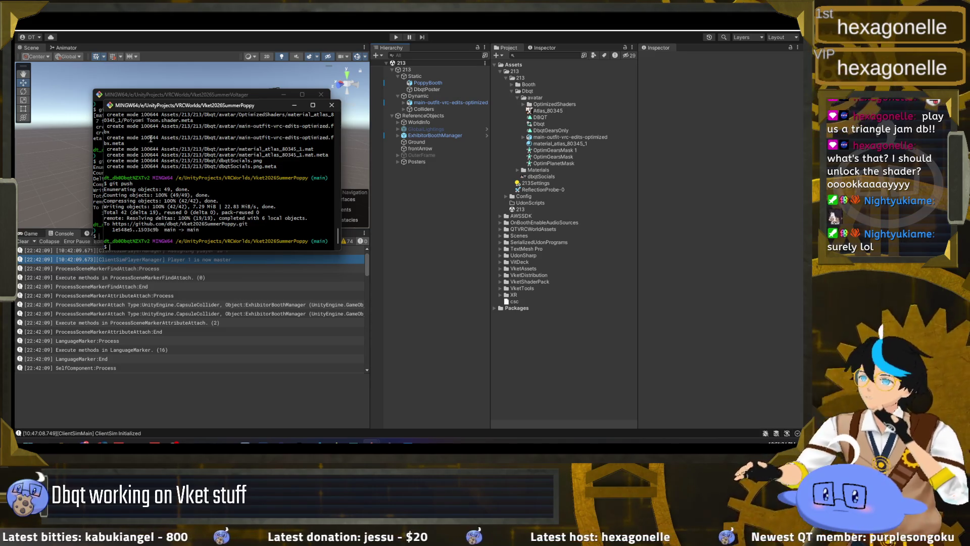
key("alt+Tab")
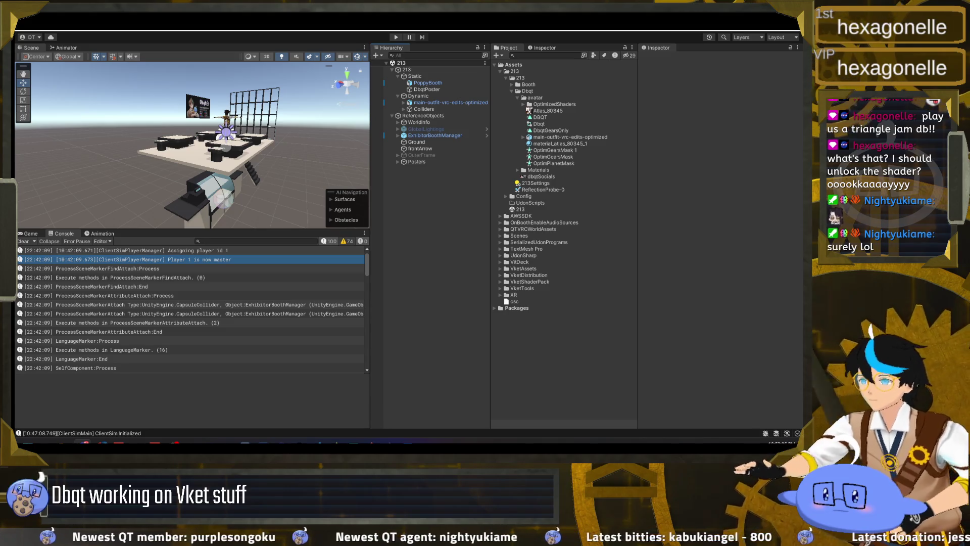
Switch to the Dbqt booth Unity project showing scene 1212
mouse_move(389, 444)
left_click(370, 417)
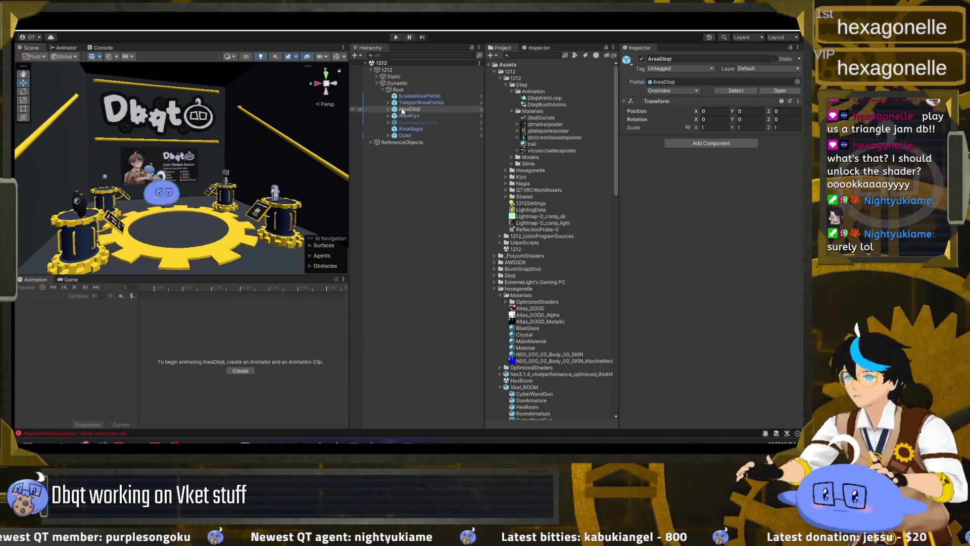
Try dragging AreaDbqt's avatar pedestal into the Slime folder, then dismiss the restructure warning
left_click(387, 109)
left_click(421, 141)
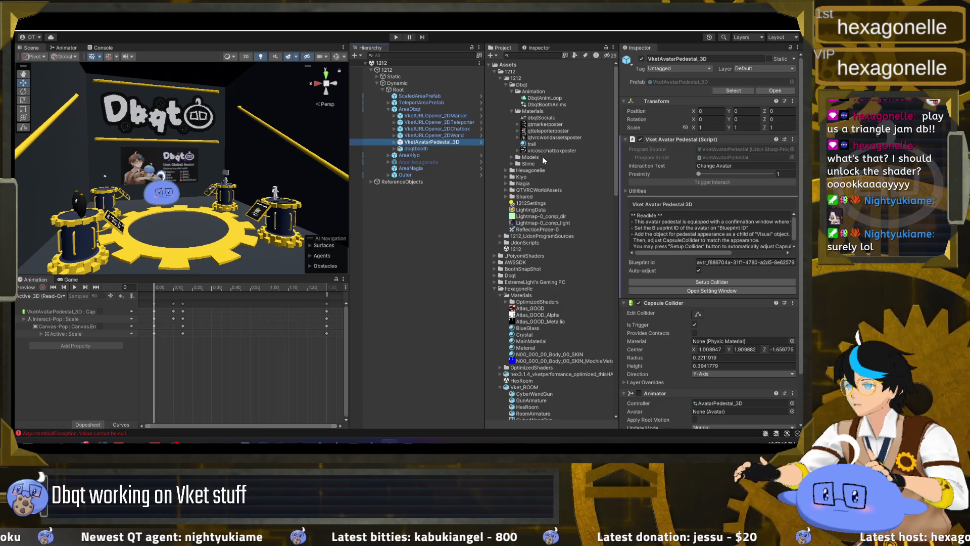
left_click(517, 164)
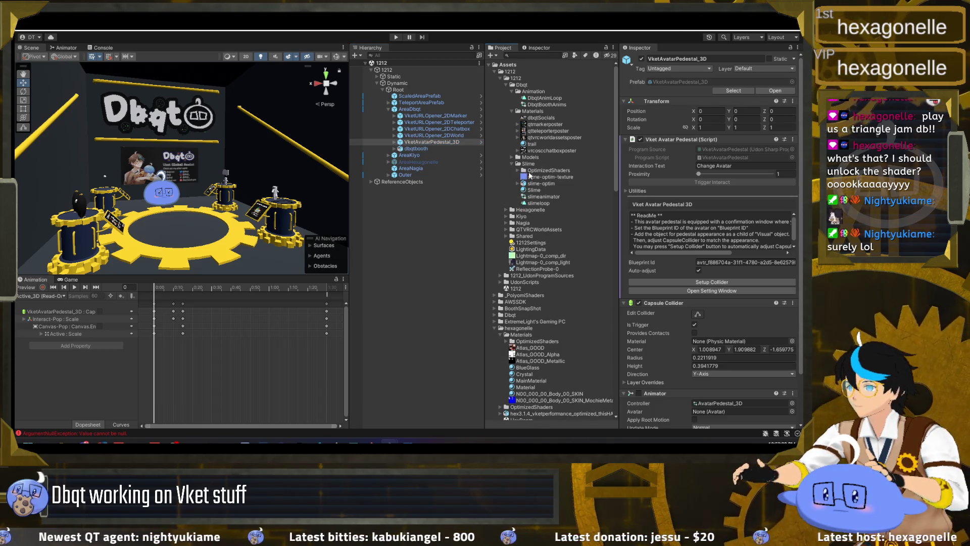
left_click_drag(432, 145, 528, 164)
left_click(459, 248)
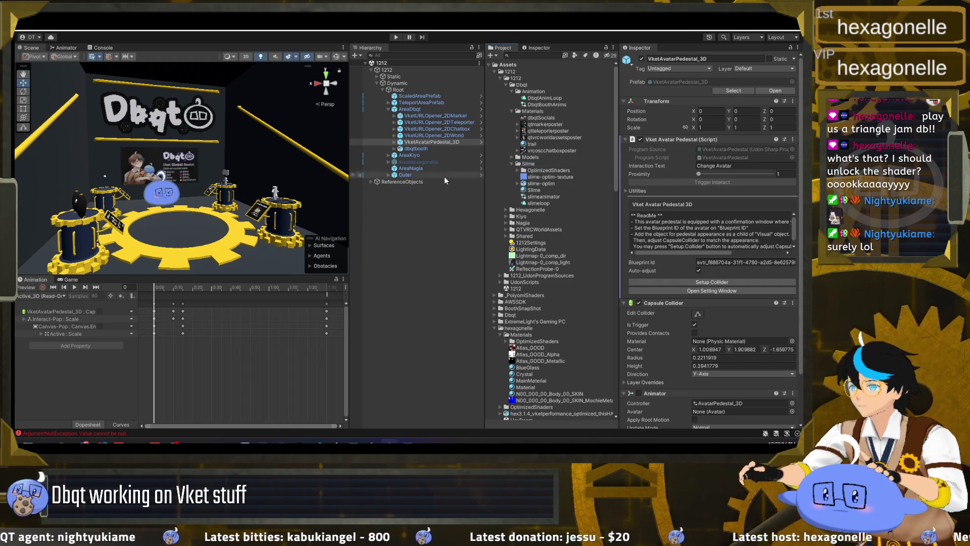
In AreaDbqt's Prefab Mode, drag VketAvatarPedestal_3D into the Slime folder as an Original Prefab
left_click(439, 110)
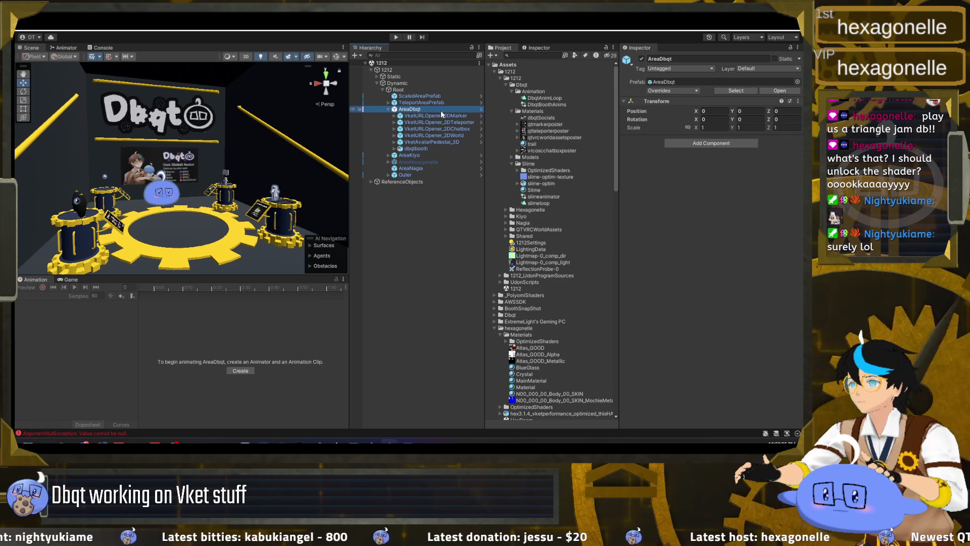
left_click(481, 109)
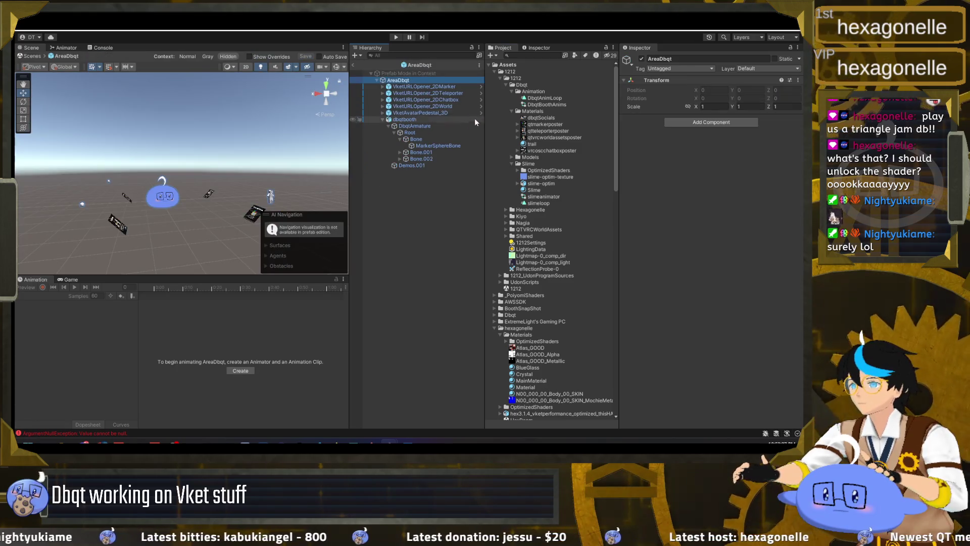
left_click(423, 114)
mouse_move(423, 113)
left_mouse_down()
mouse_move(516, 164)
mouse_move(505, 164)
left_mouse_up()
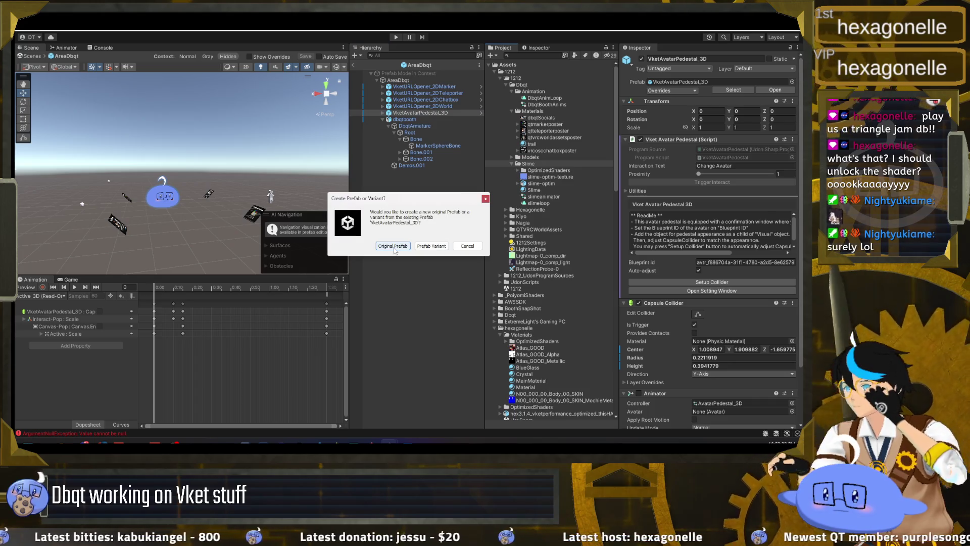
left_click(392, 246)
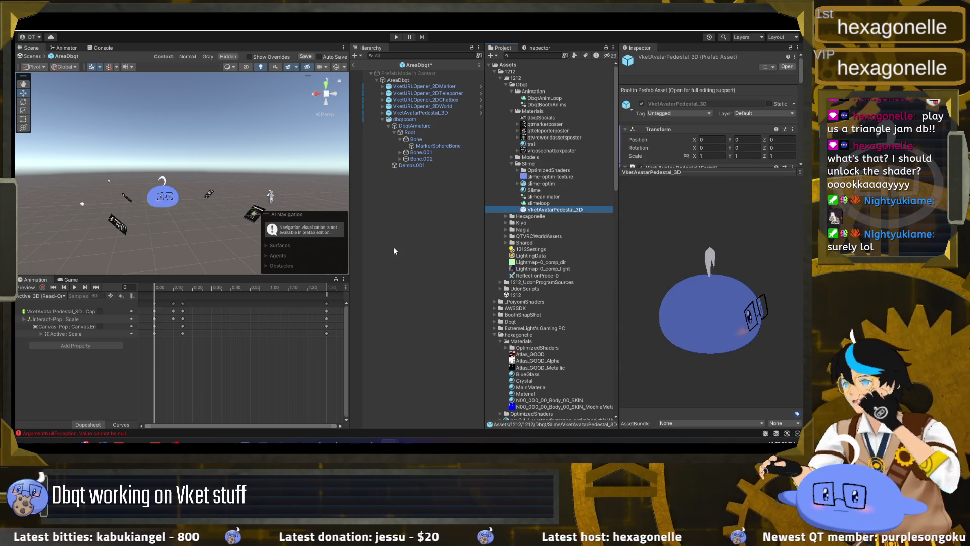
Save the edited AreaDbqt prefab and return to the scene
left_click(383, 120)
left_click(413, 145)
key("ctrl+s")
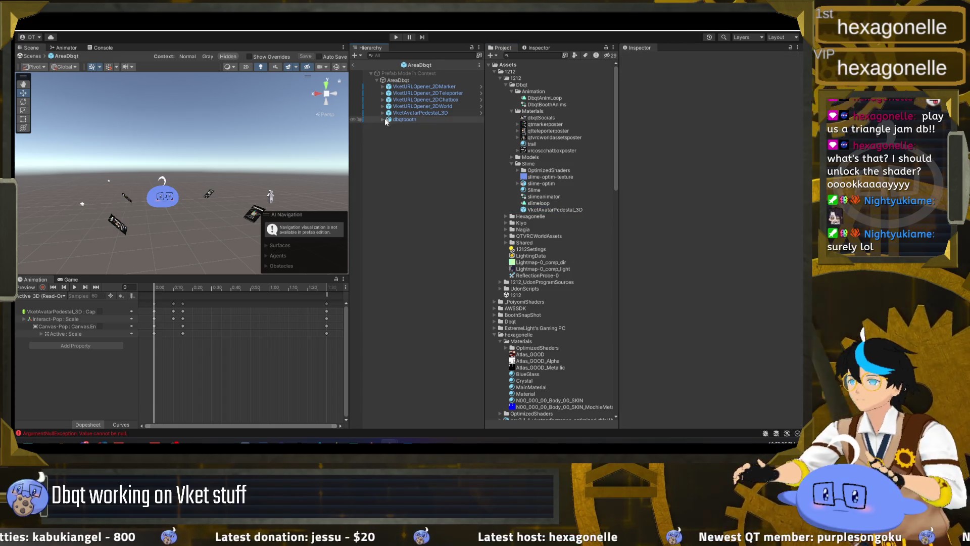
left_click(354, 66)
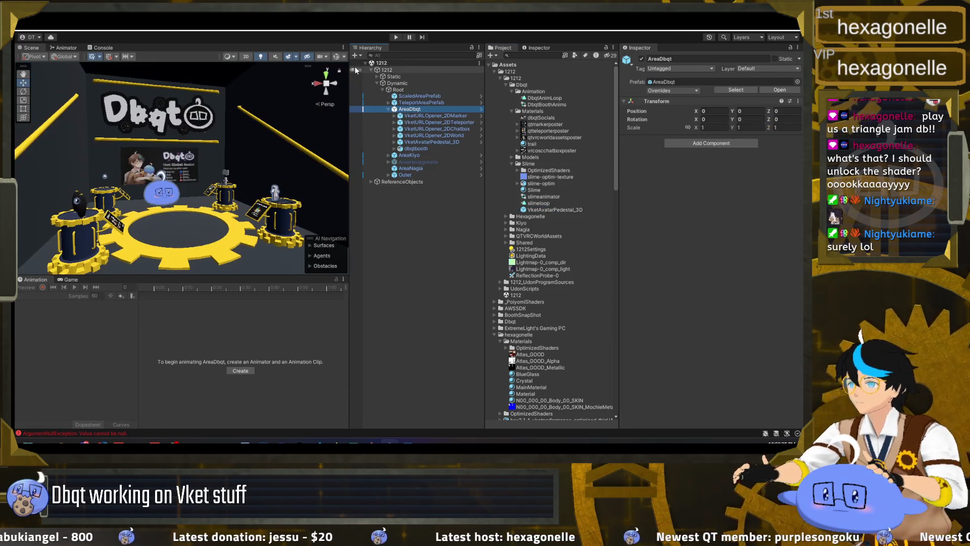
Rename the new pedestal prefab in the Slime folder to VketAvatarPedestal_3D_Slime
left_click(549, 210)
right_click(550, 210)
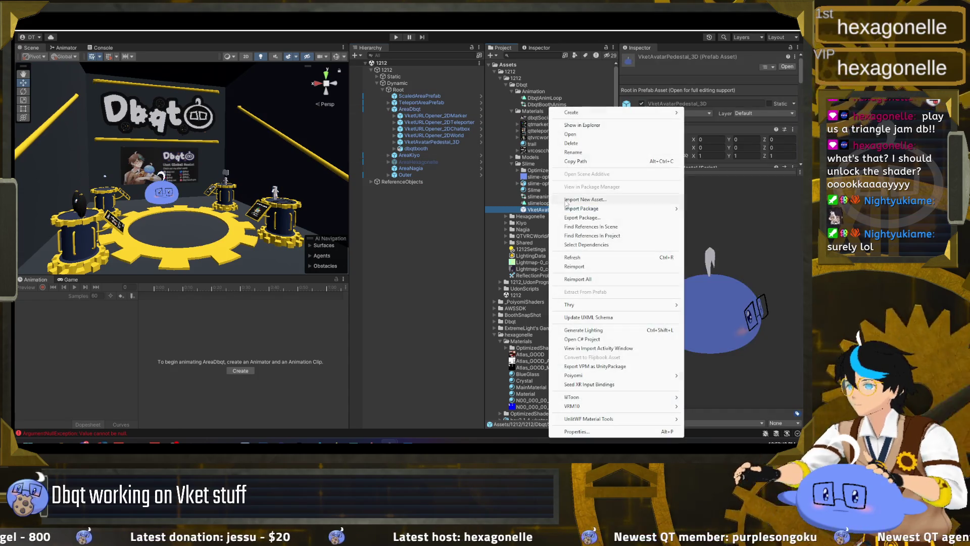
left_click(574, 135)
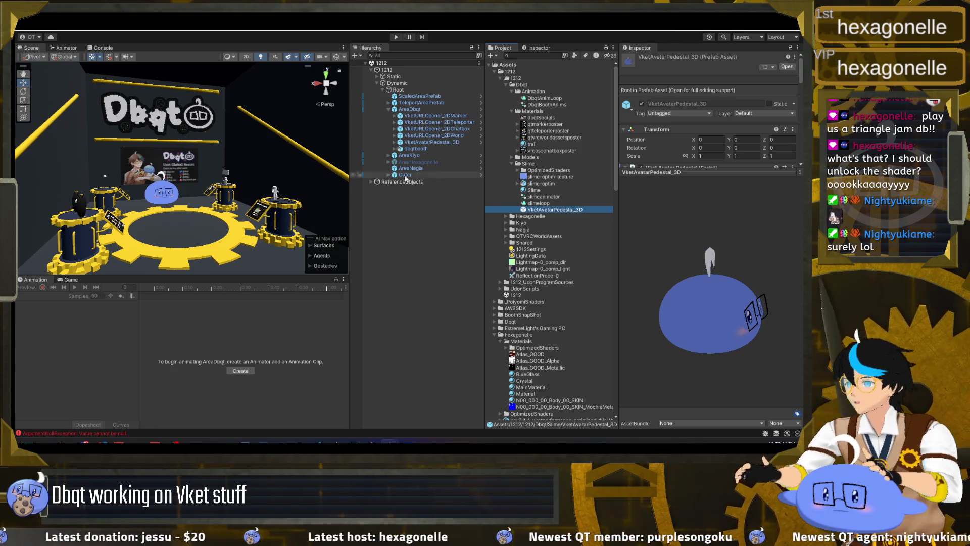
left_click(573, 213)
type("_Slime")
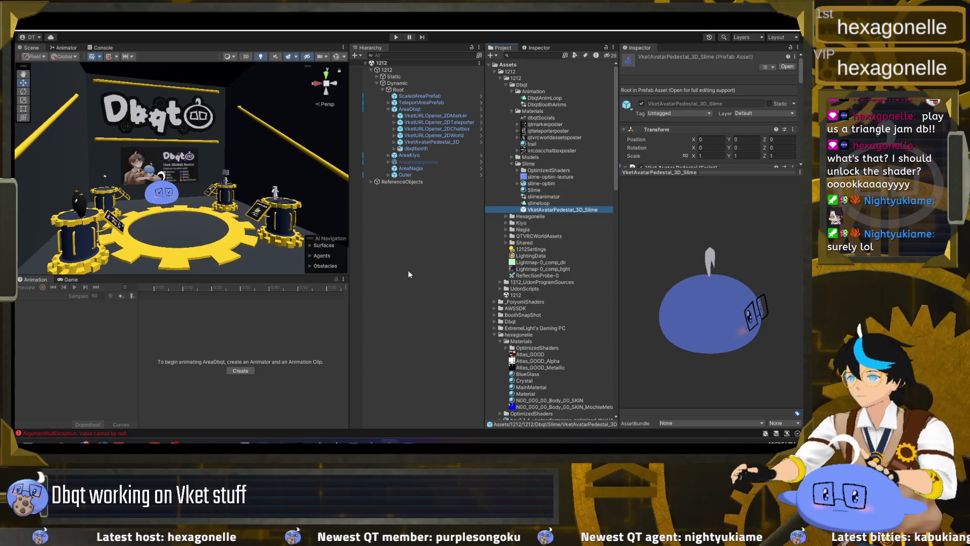
key("Return")
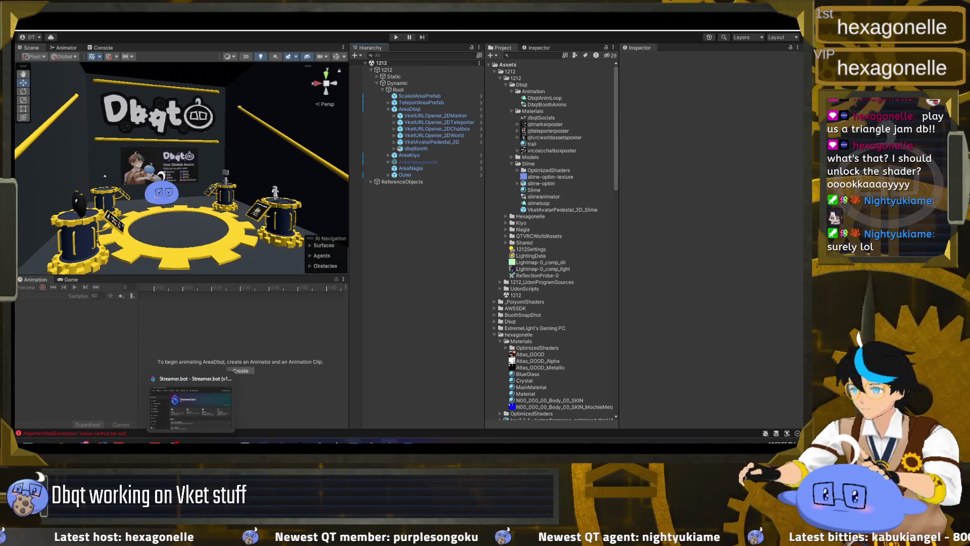
In Git Bash, check the repository status and stage the Assets/*dbqt* changes
mouse_move(372, 443)
left_click(349, 415)
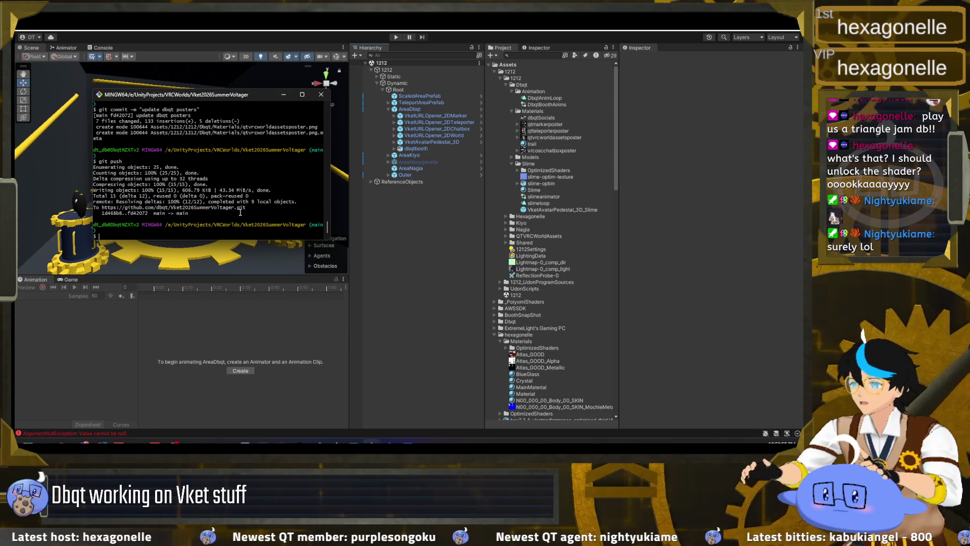
type("git statu")
key("Return")
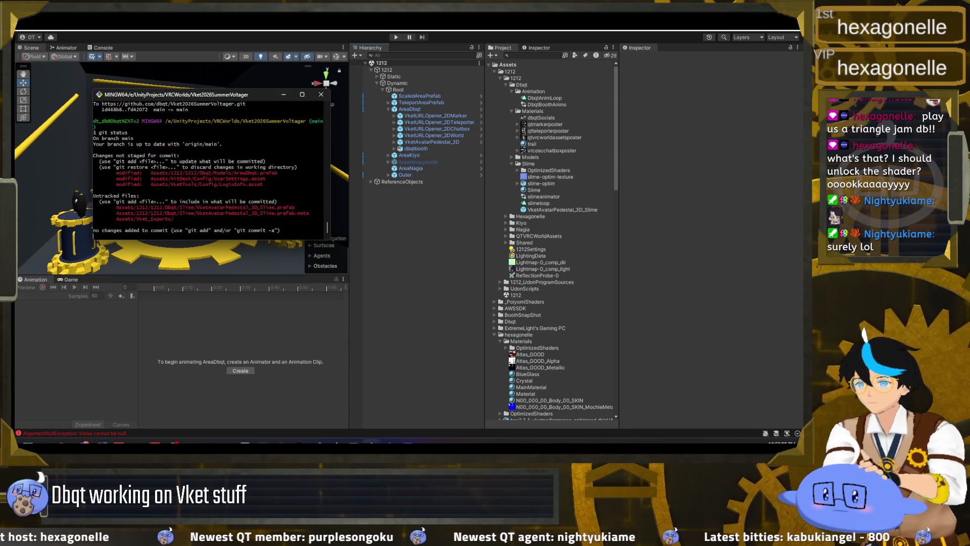
type("git add")
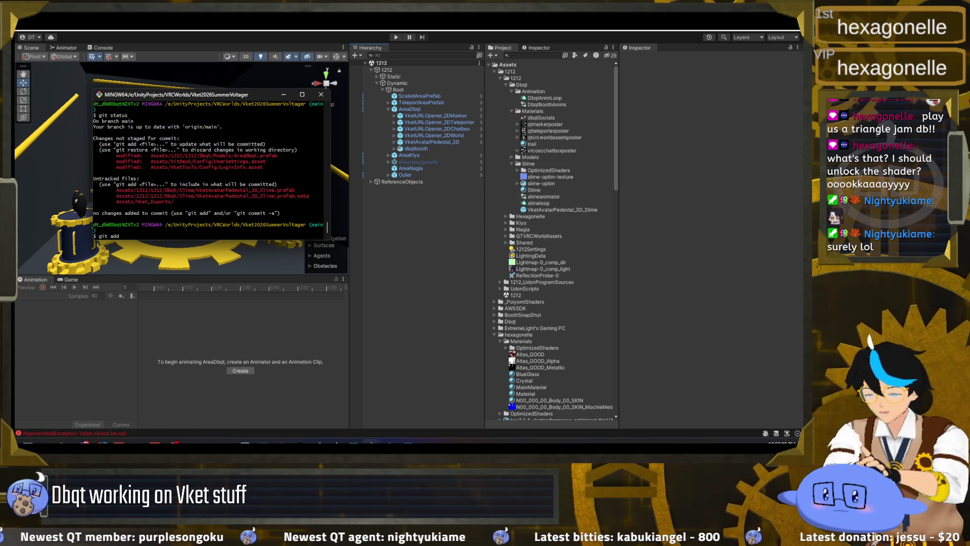
type(" Assets*dbqt*")
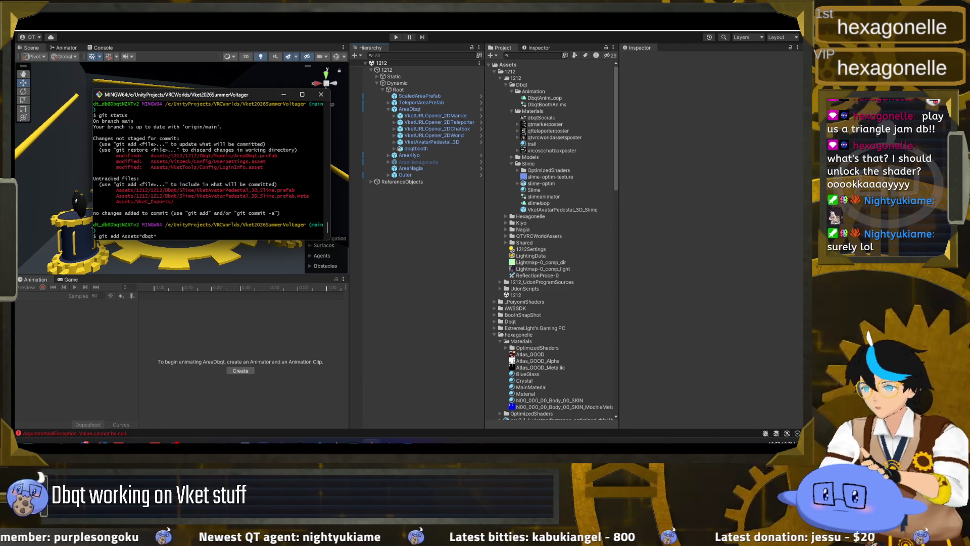
key("Left")
key("Left")
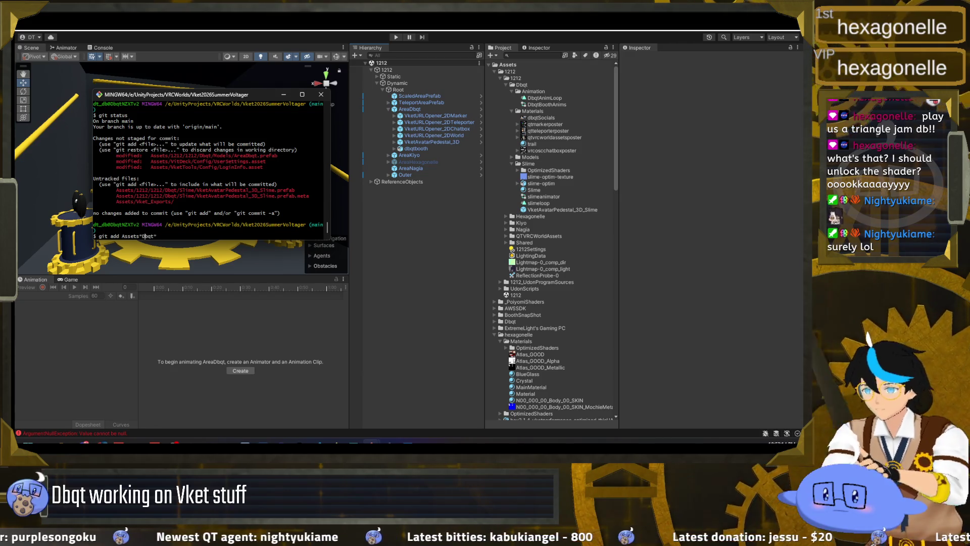
key("Return")
Review the staged files, commit them as "make slime avi into prefab", and push to main
type("gitus")
key("Return")
type("git ")
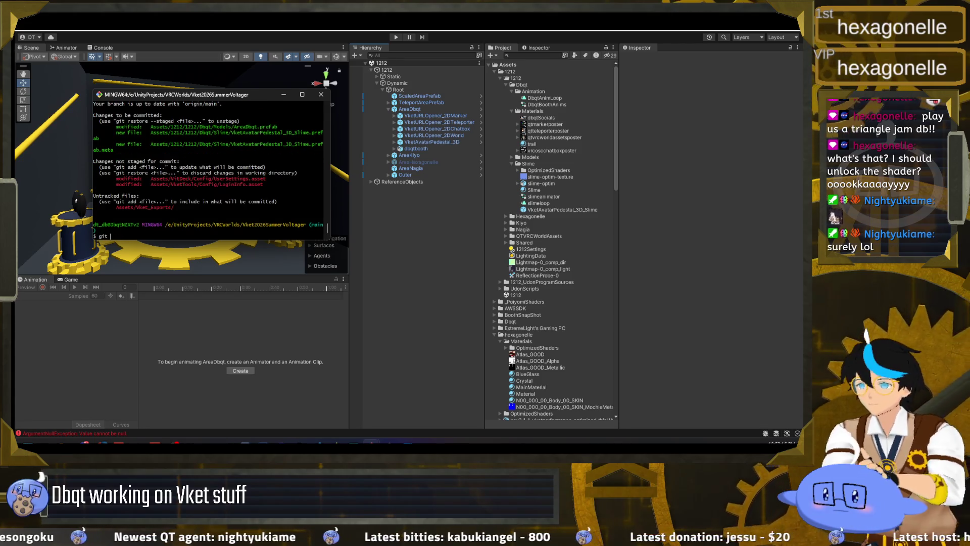
type("commit -m \"m")
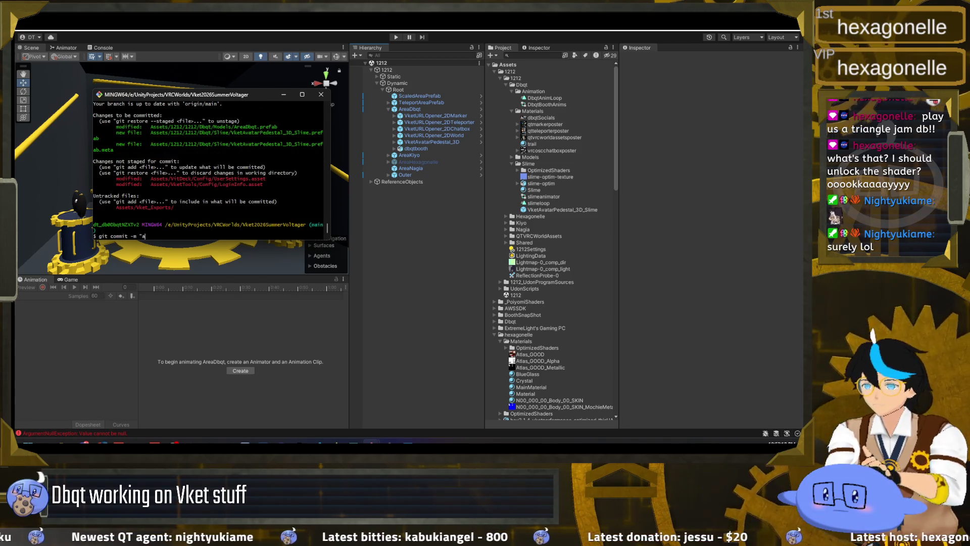
type("ake slime av")
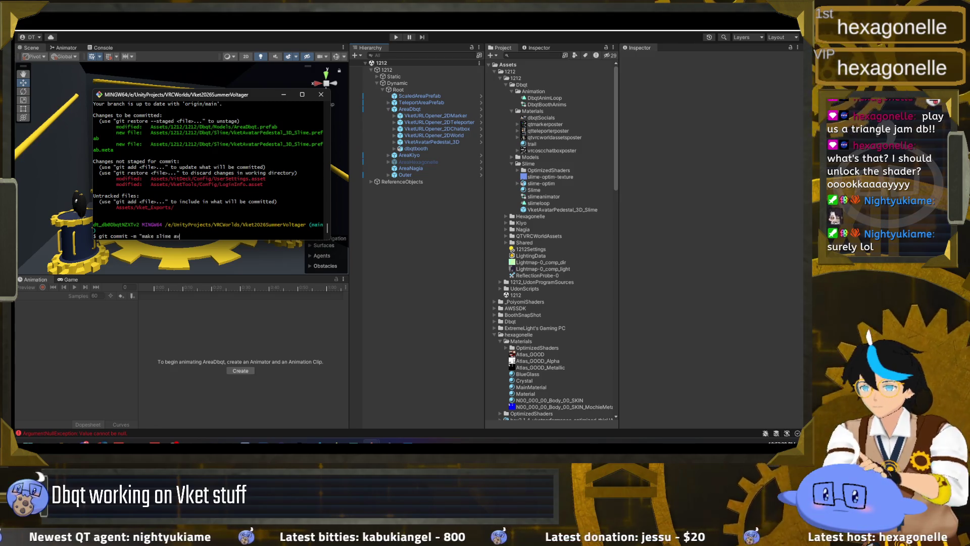
type("i into prefab")
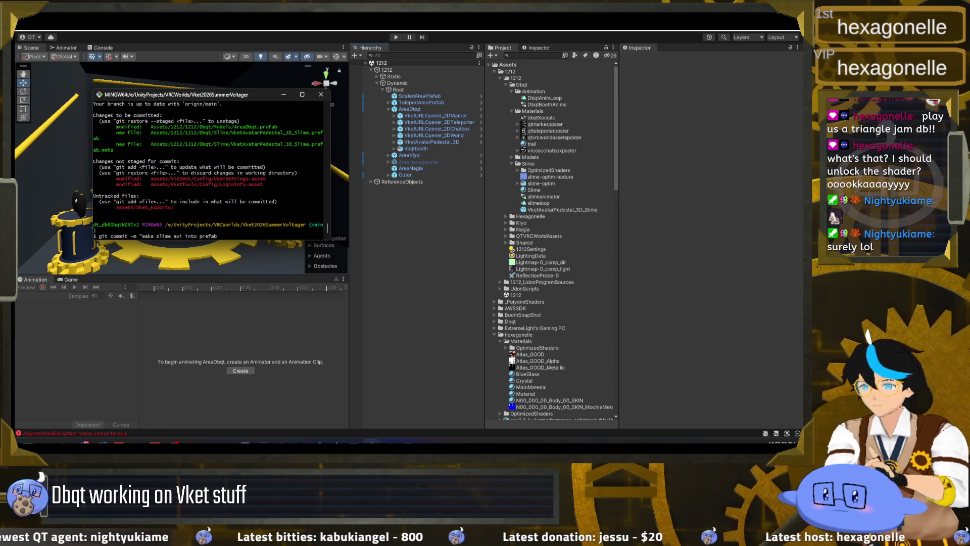
type("\"")
key("Return")
type("git push")
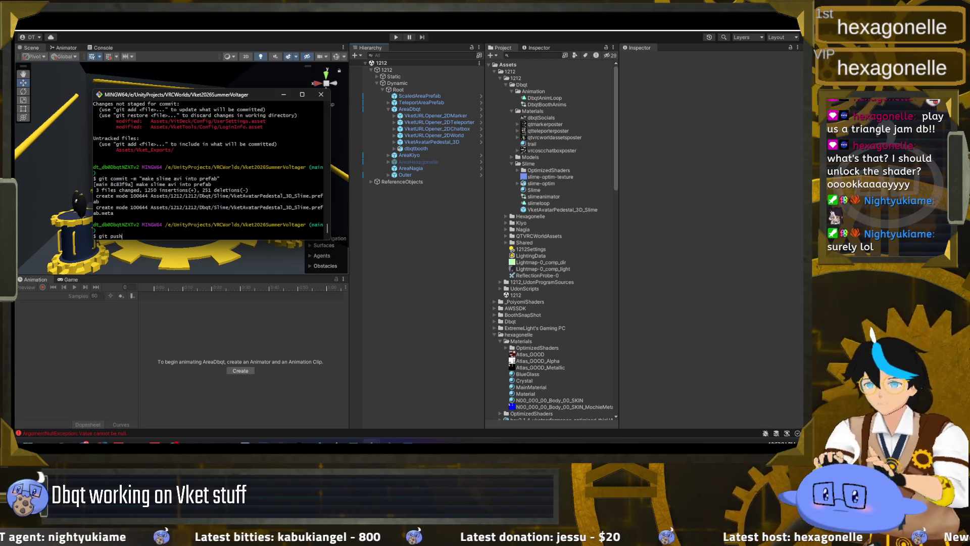
key("Return")
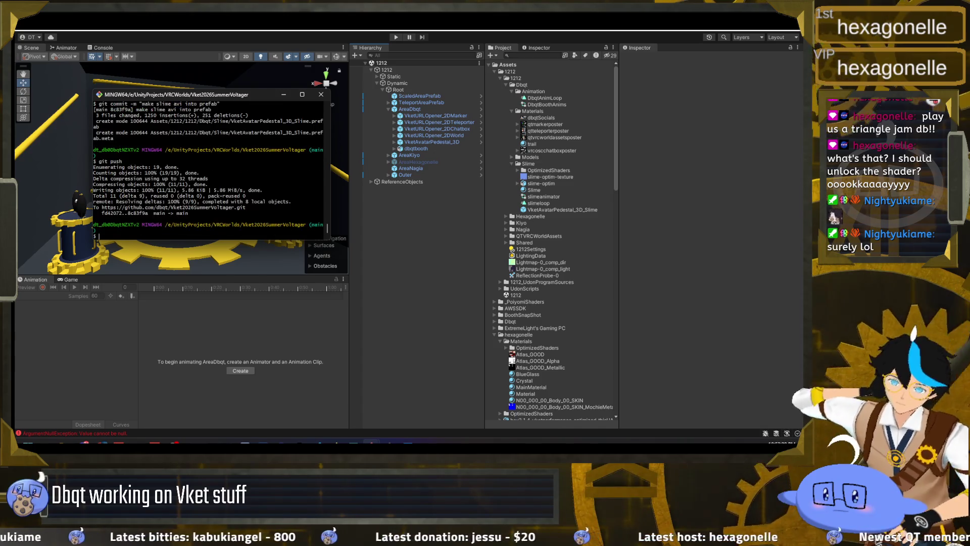
left_click(189, 289)
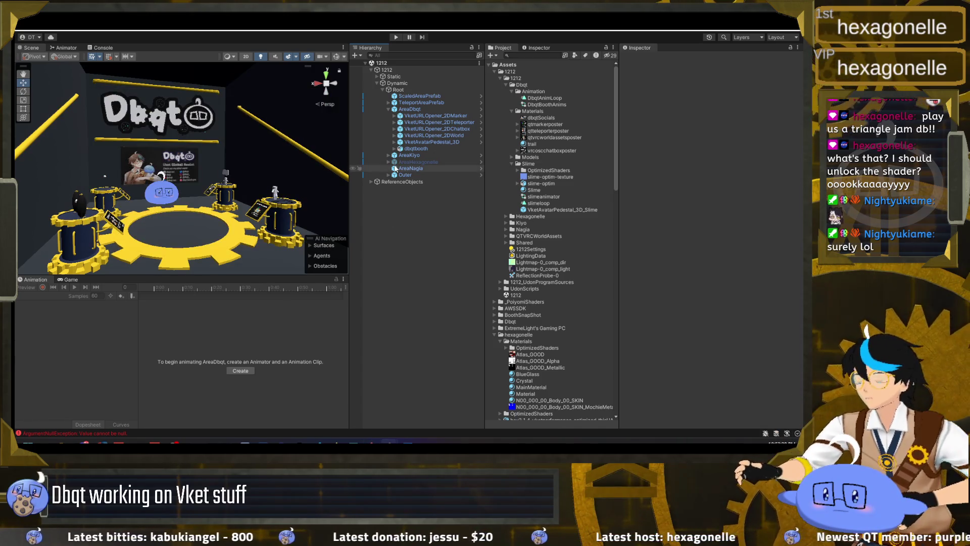